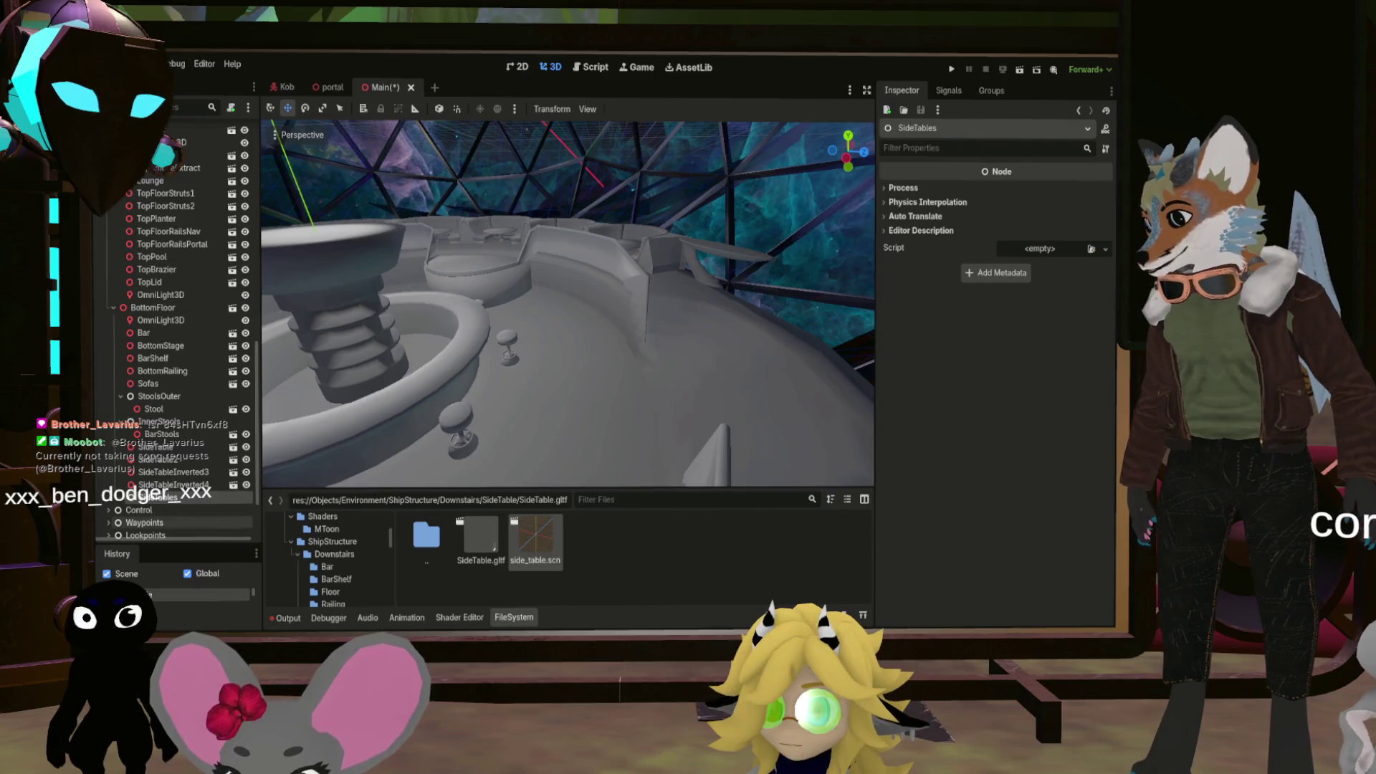
Select the four side table nodes, SideTable through SideTableInverted4, together
{"action": "left_click", "coordinate": [168, 484]}
{"action": "left_click", "coordinate": [165, 448], "text": "shift"}
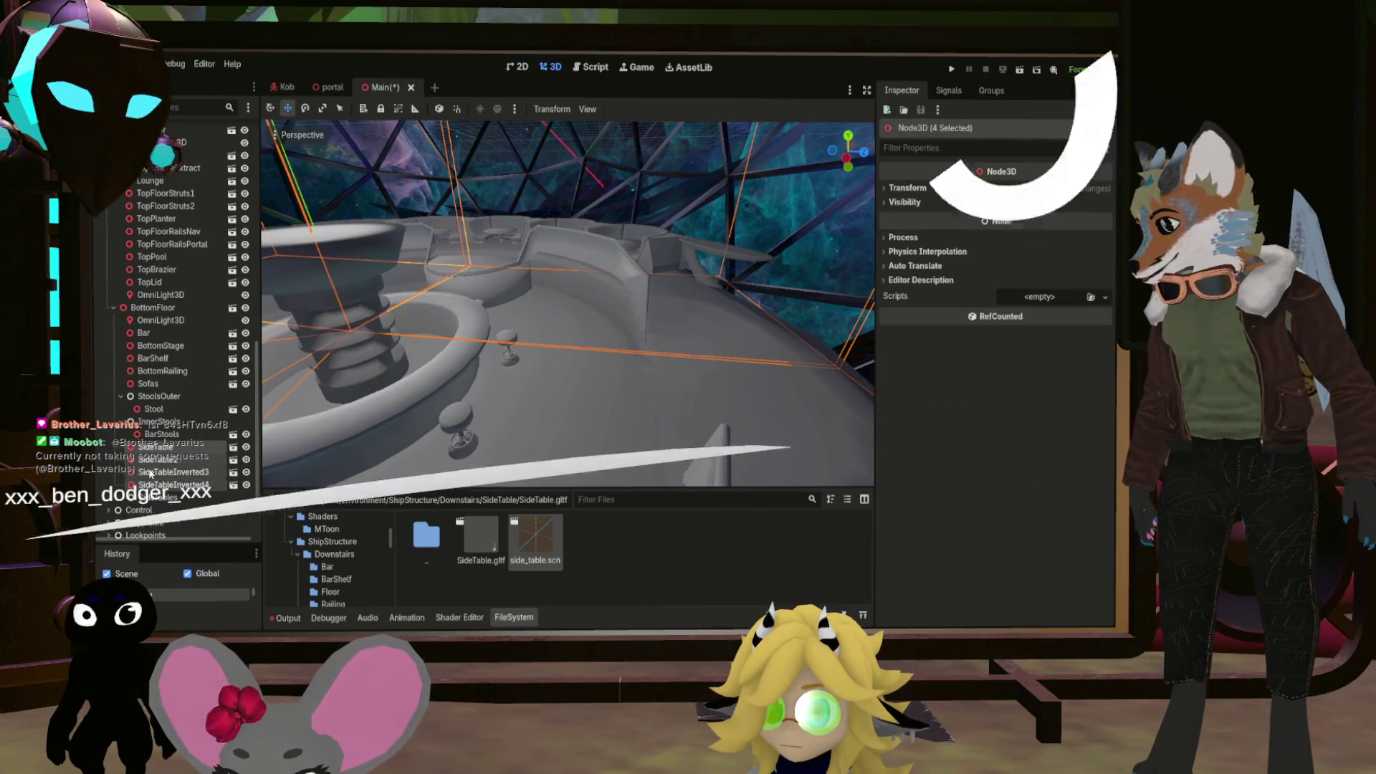
{"action": "left_click_drag", "start_coordinate": [165, 448], "coordinate": [156, 502]}
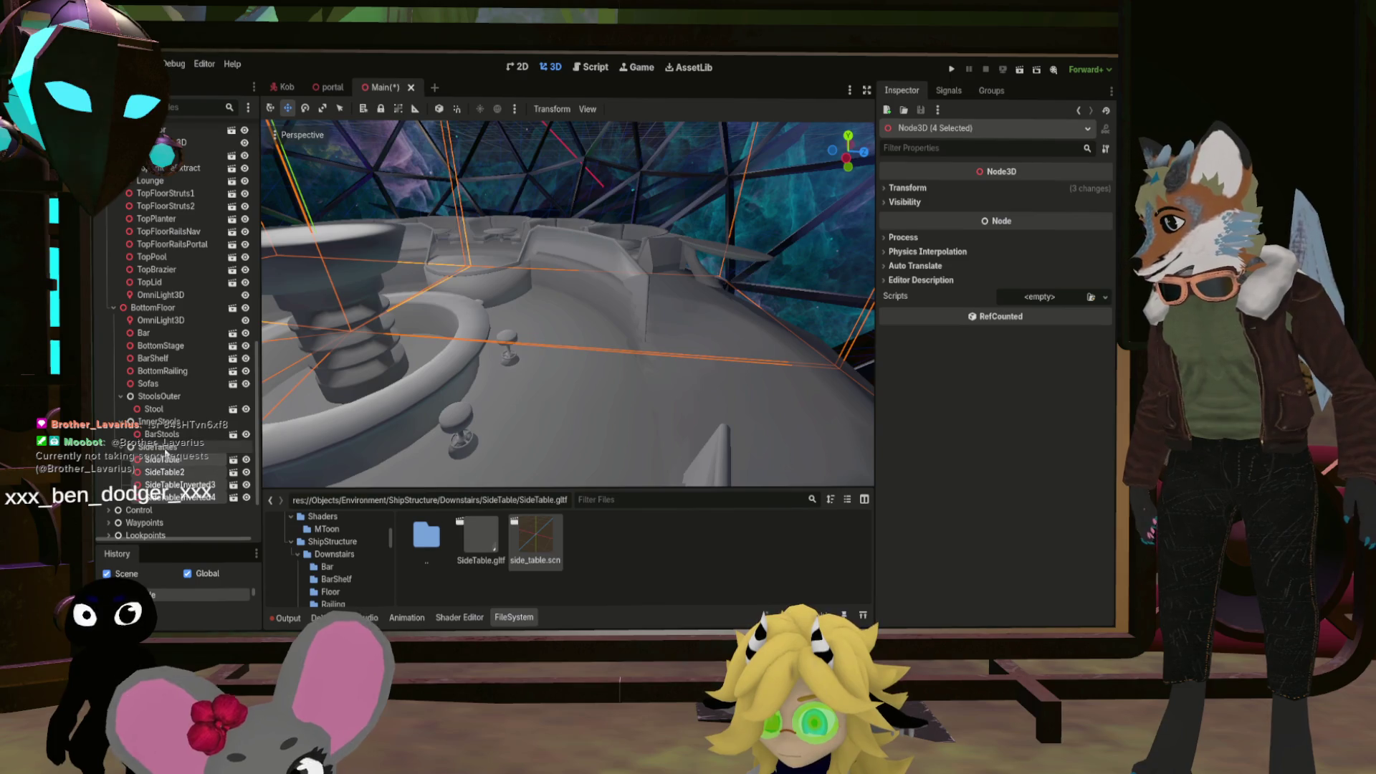
{"action": "left_click", "coordinate": [190, 462], "text": "shift"}
Undo a trial Y rotation on the tables and set their Position Y to 0.14 m
{"action": "left_click", "coordinate": [905, 188]}
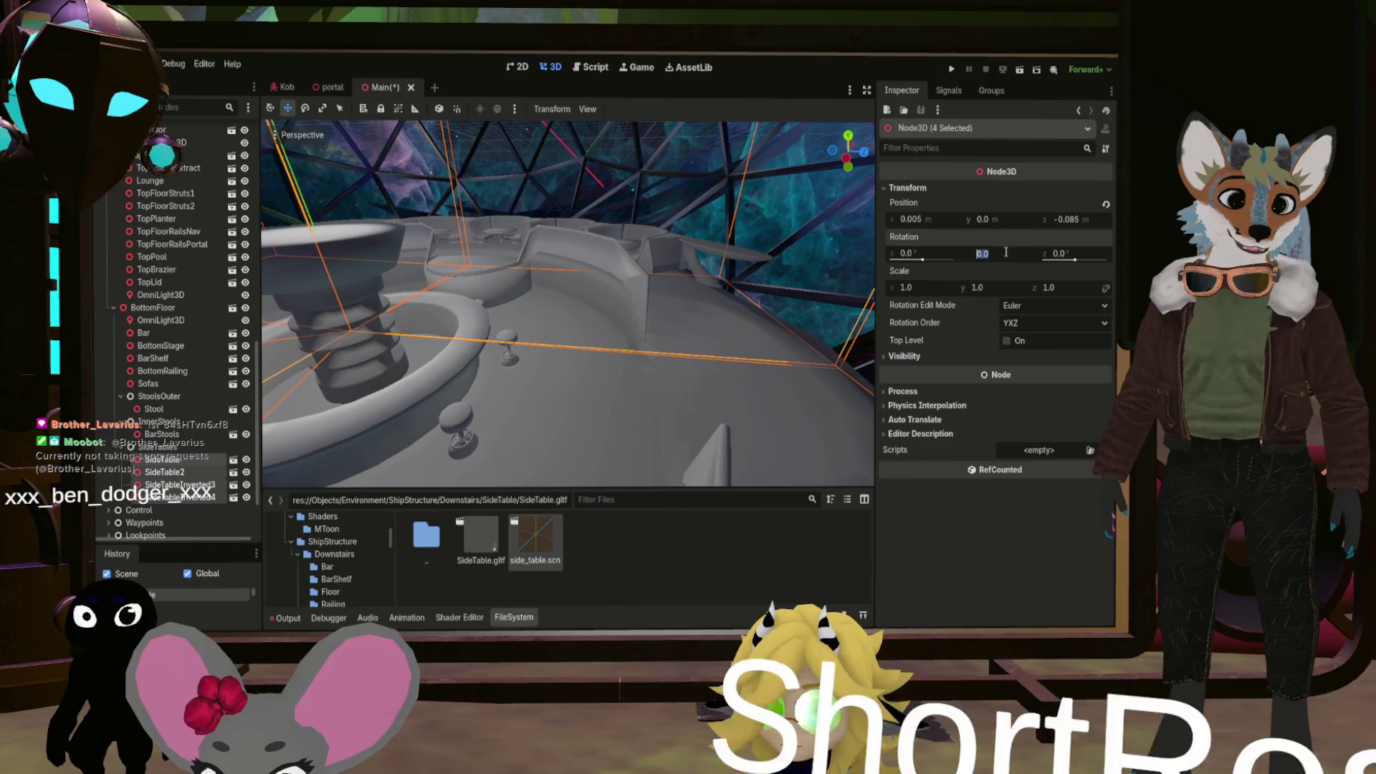
{"action": "type", "text": "+"}
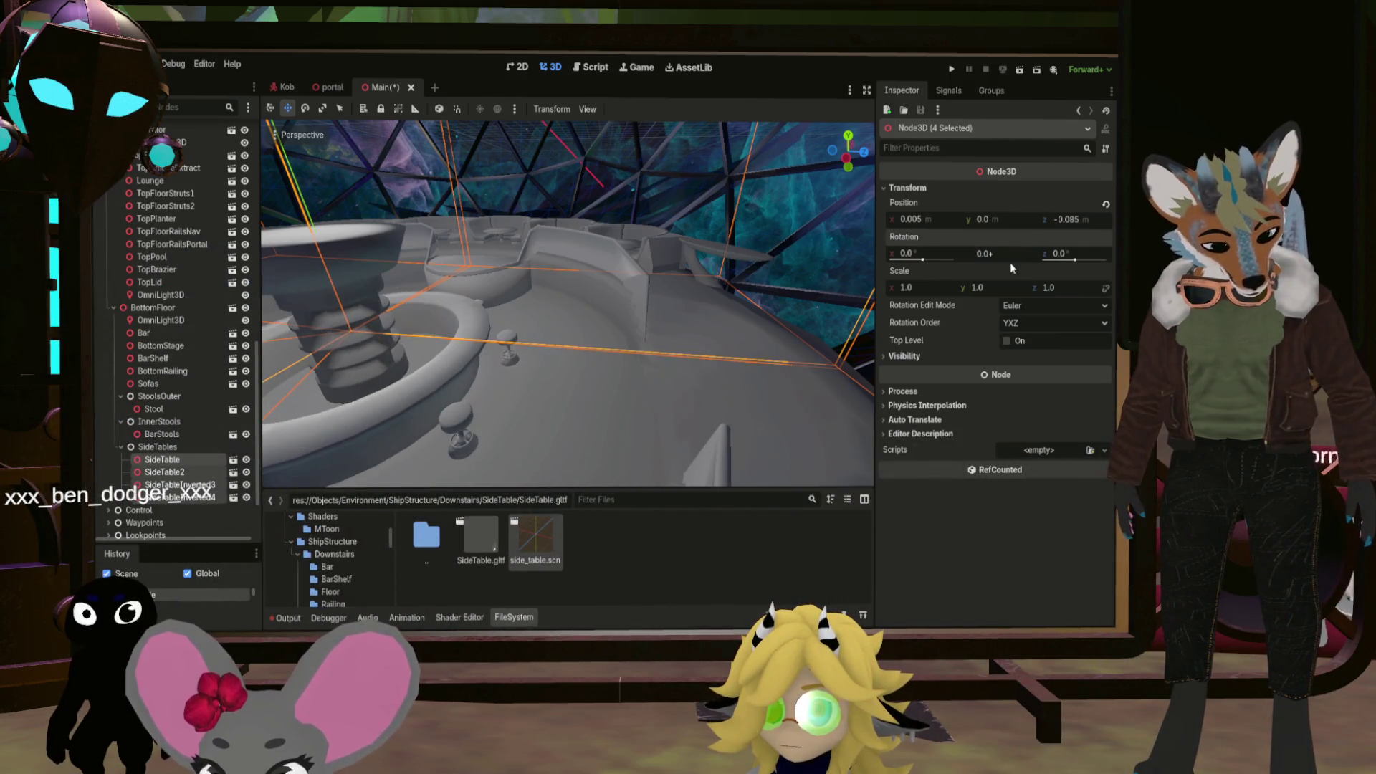
{"action": "type", "text": "2"}
{"action": "key", "text": "Return"}
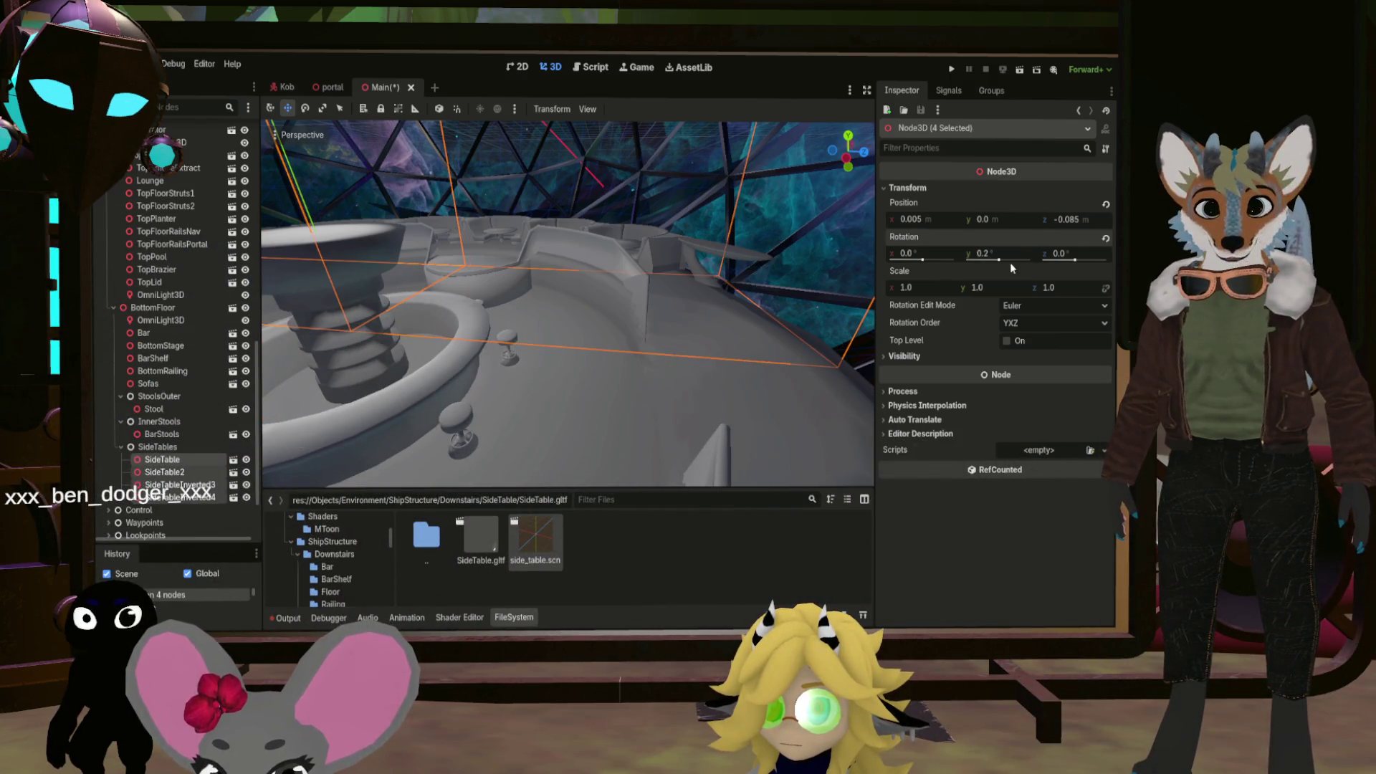
{"action": "key", "text": "ctrl+z"}
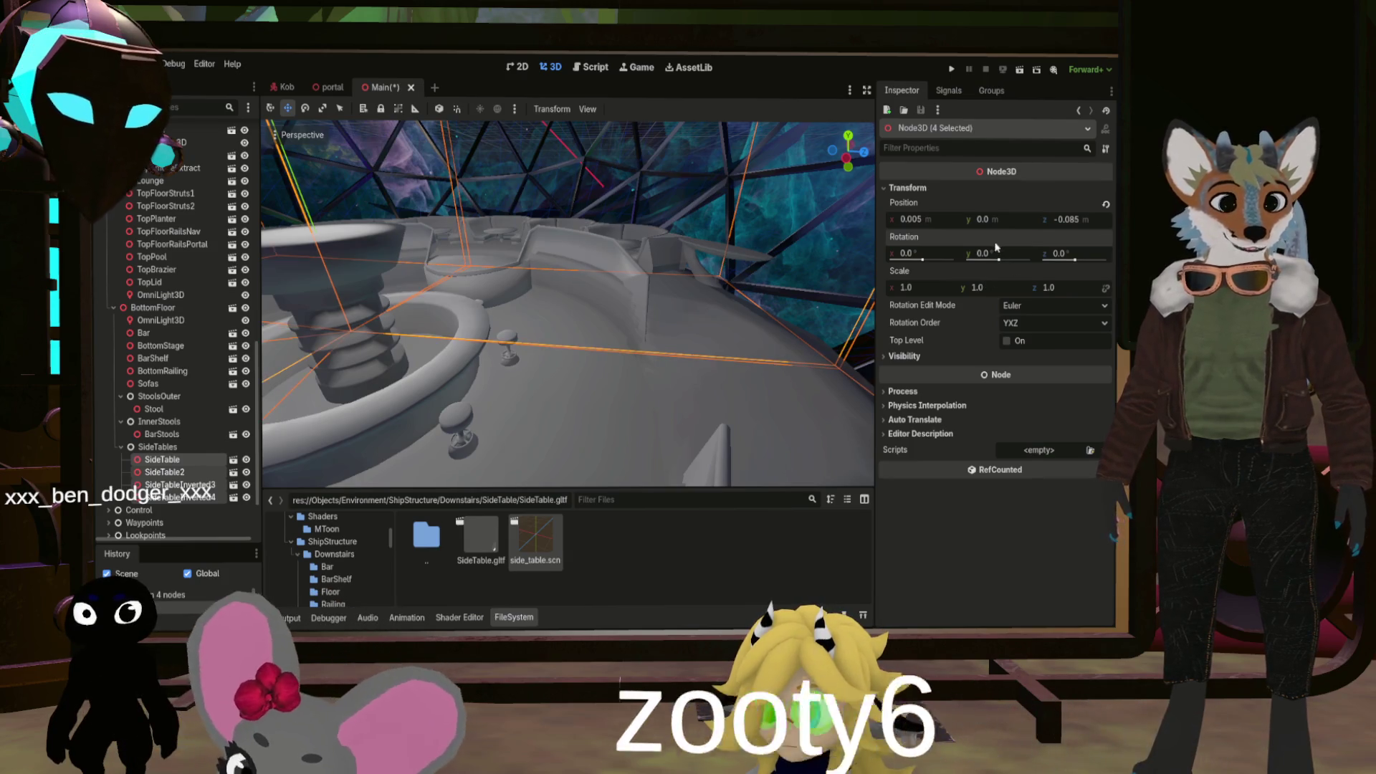
{"action": "left_click", "coordinate": [983, 220]}
{"action": "type", "text": "0.15"}
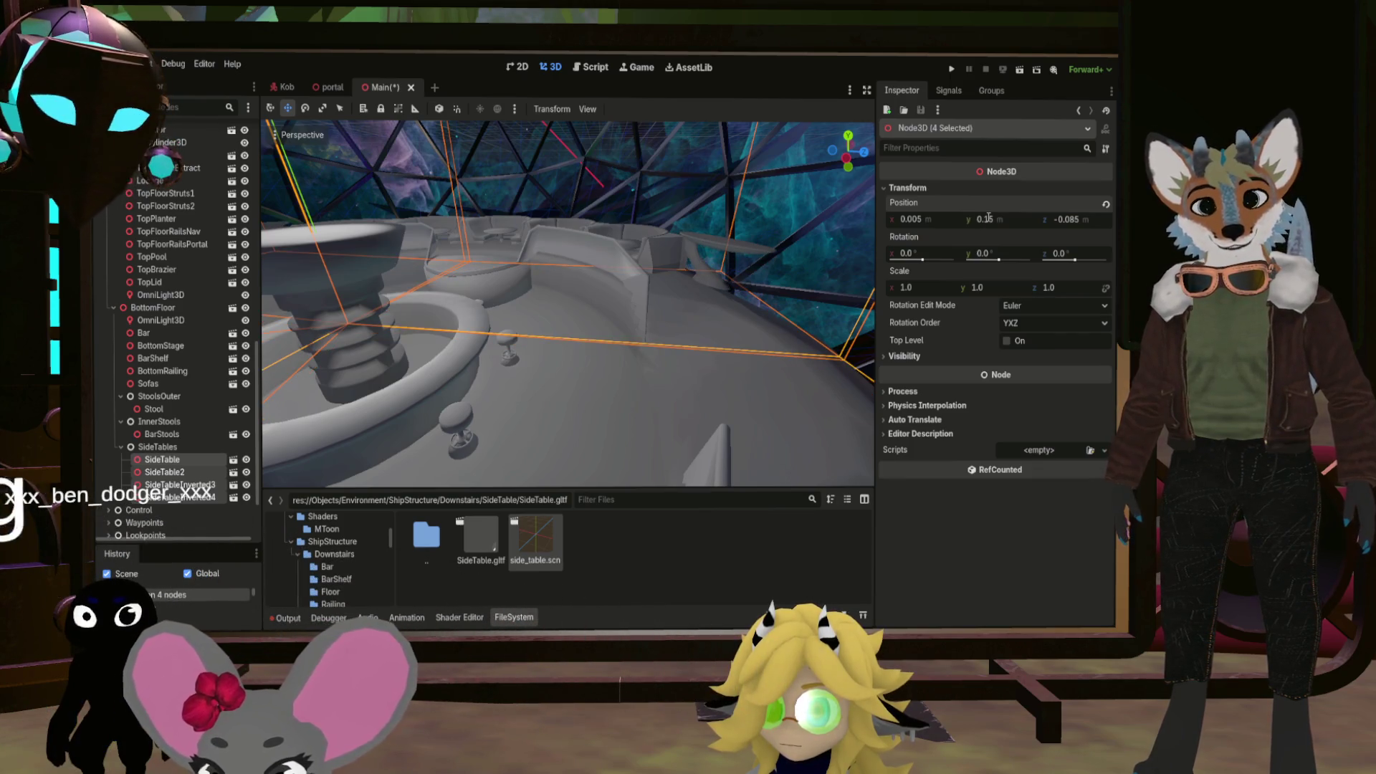
{"action": "left_click_drag", "start_coordinate": [617, 278], "coordinate": [631, 293]}
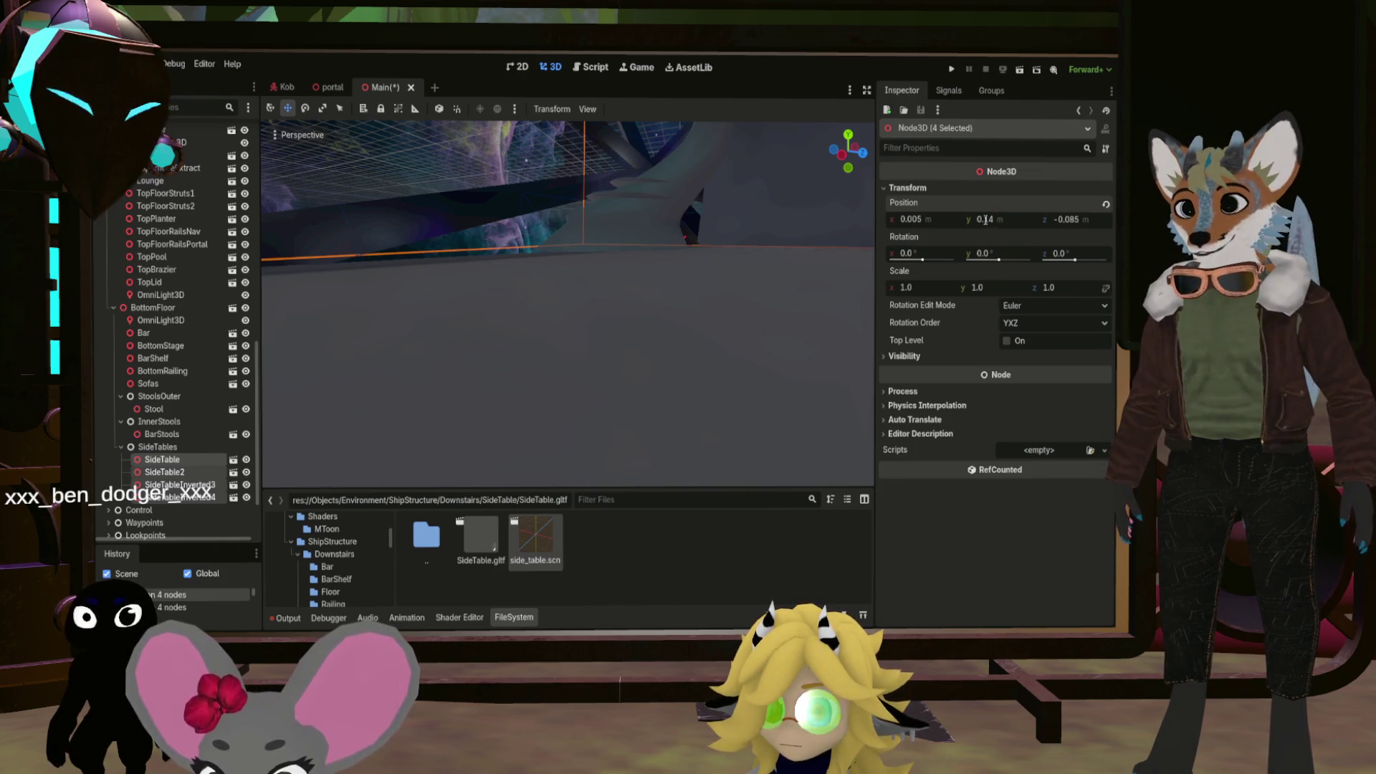
{"action": "left_click_drag", "start_coordinate": [573, 301], "coordinate": [604, 393]}
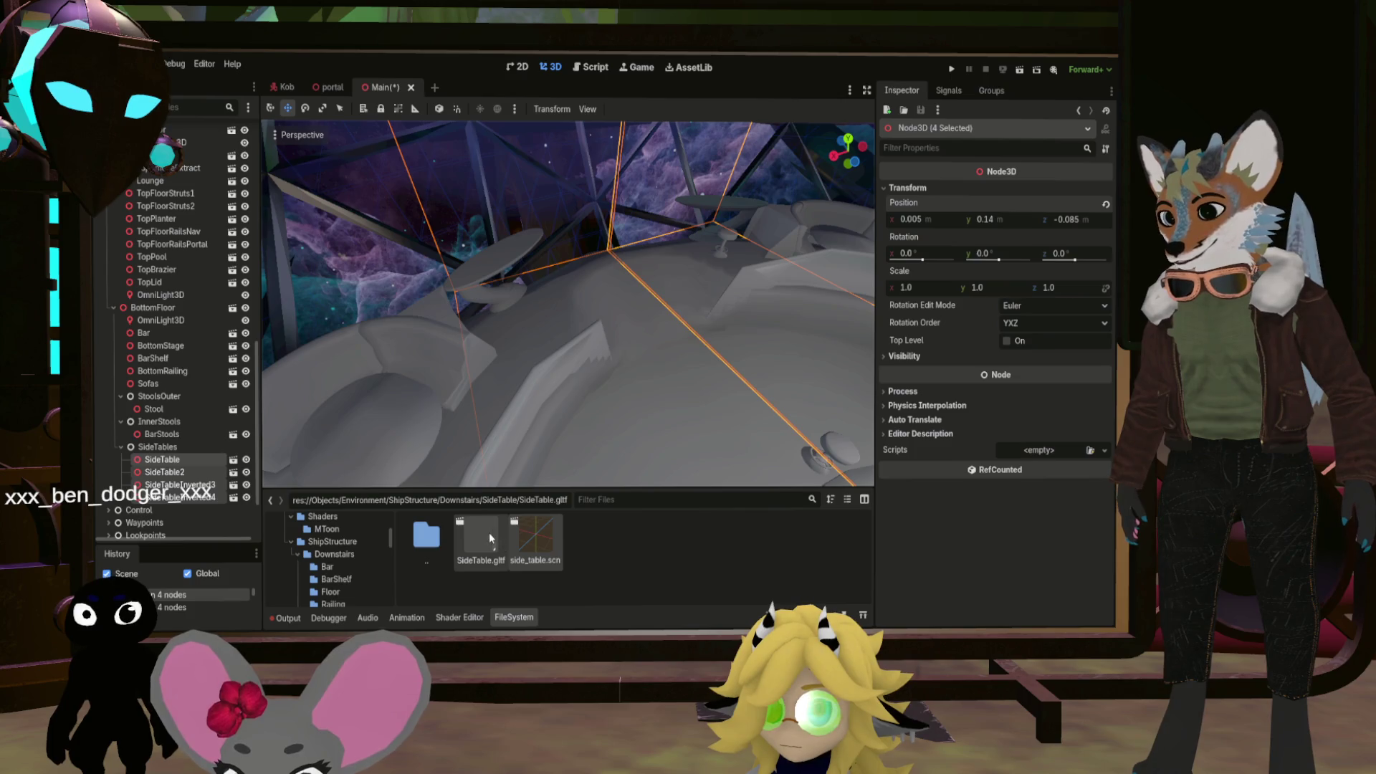
In side_table.scn, rotate Roundcube_011 to -5° on Y and save the scene
{"action": "double_click", "coordinate": [529, 537]}
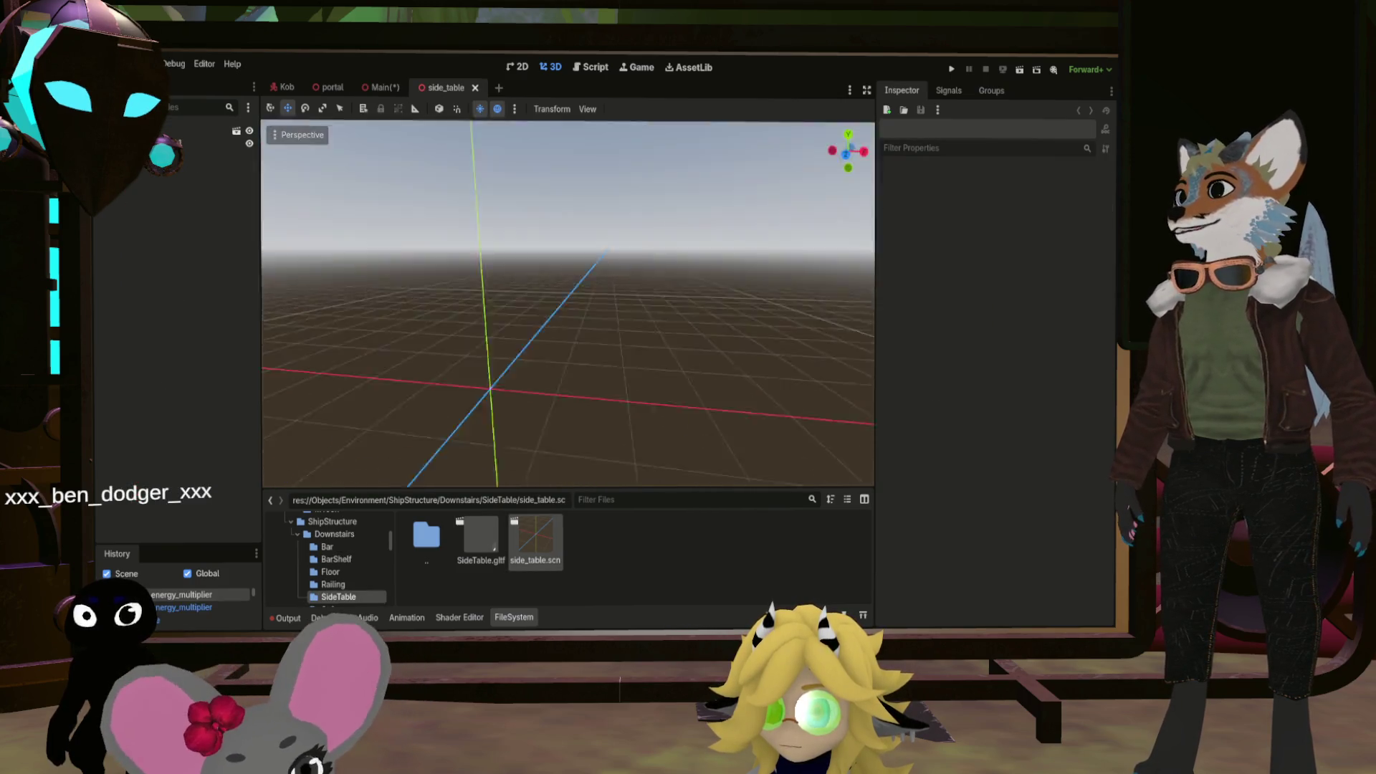
{"action": "left_click_drag", "start_coordinate": [577, 337], "coordinate": [577, 338]}
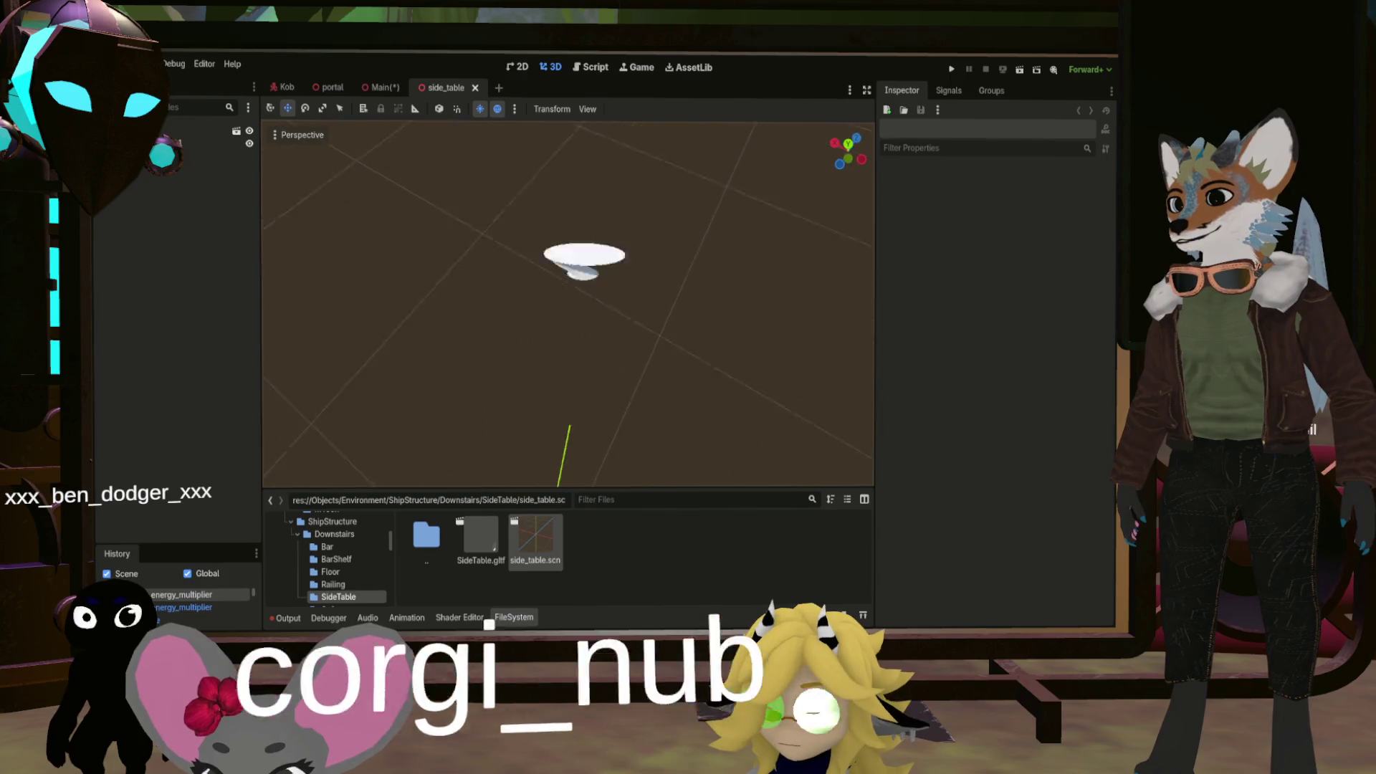
{"action": "left_click", "coordinate": [564, 281]}
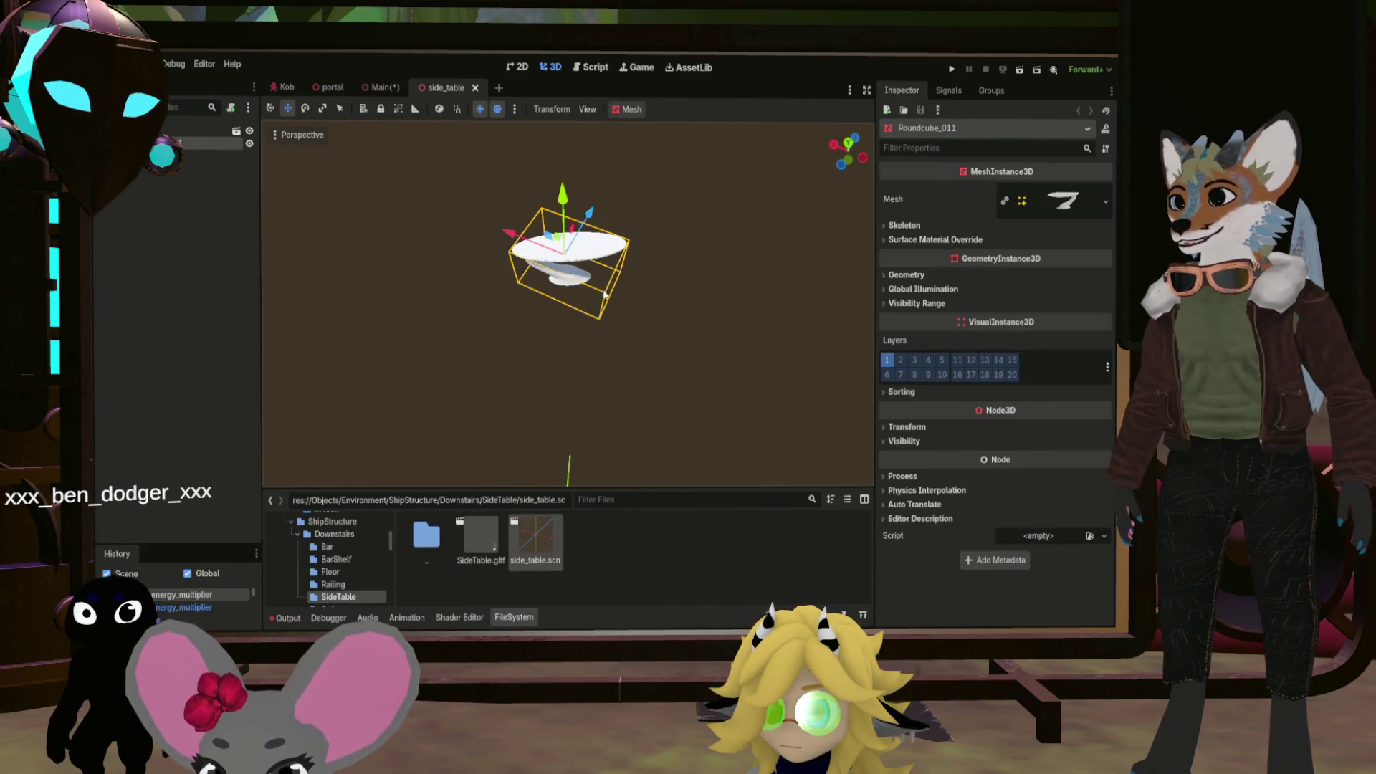
{"action": "left_click", "coordinate": [904, 427]}
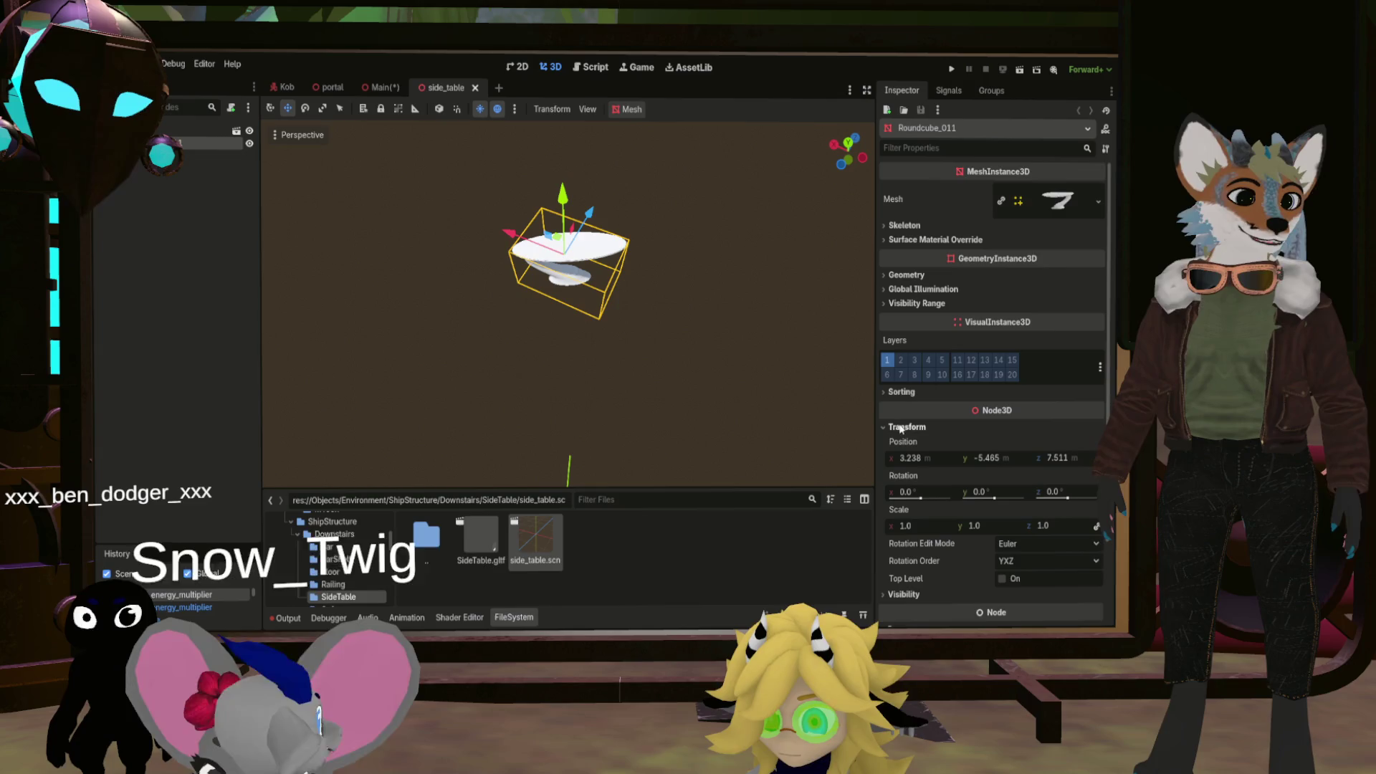
{"action": "left_click", "coordinate": [981, 496]}
{"action": "type", "text": "-5"}
{"action": "key", "text": "Return"}
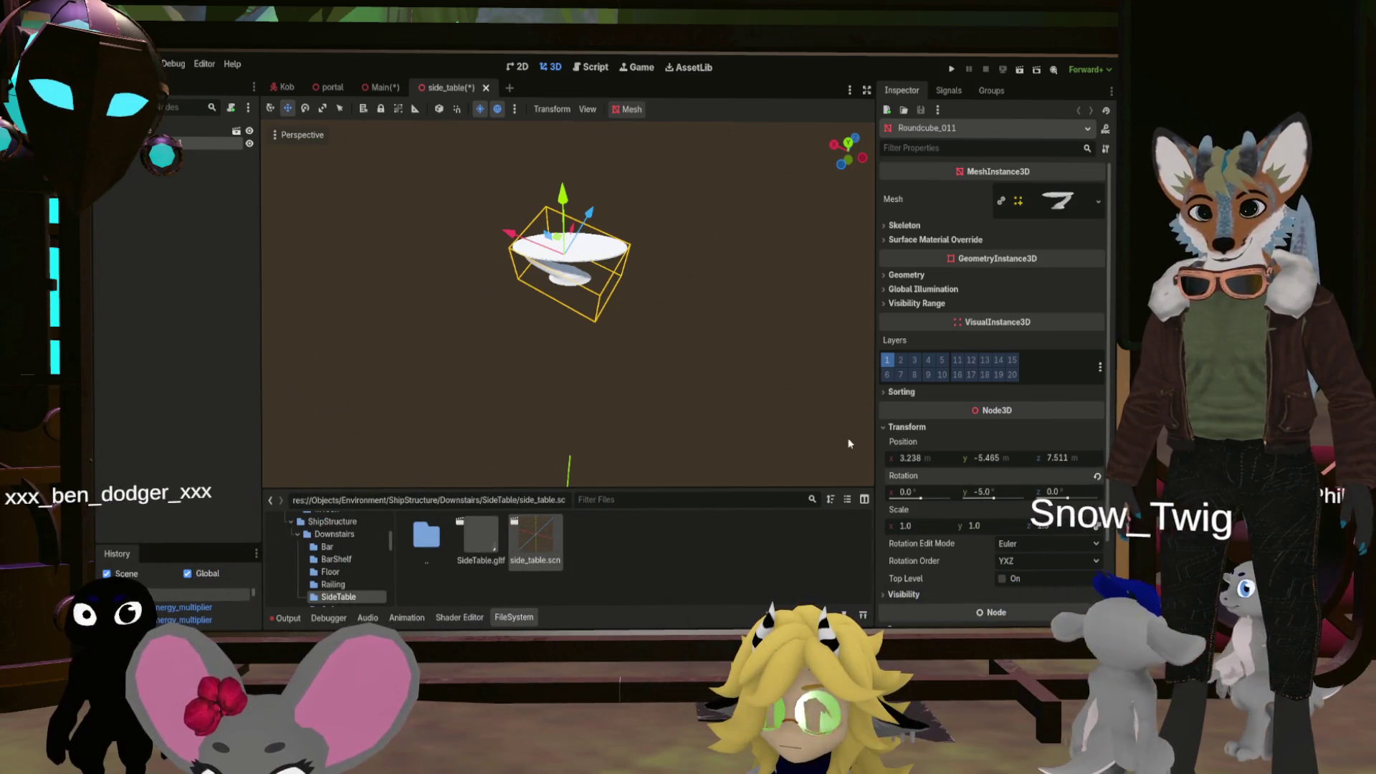
{"action": "key", "text": "ctrl+s"}
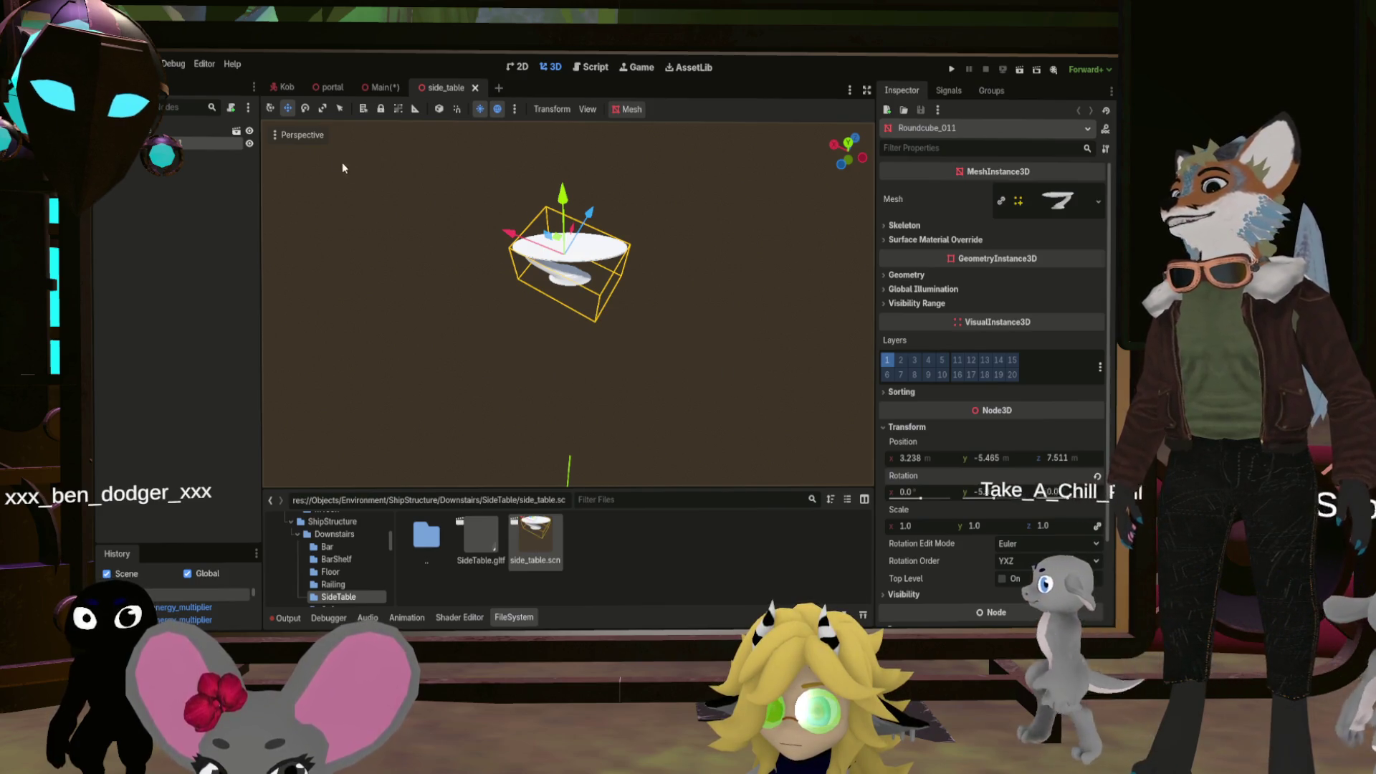
Compare in the Main scene, re-edit the table's Y rotation to -10°, then check Main again
{"action": "left_click", "coordinate": [375, 88]}
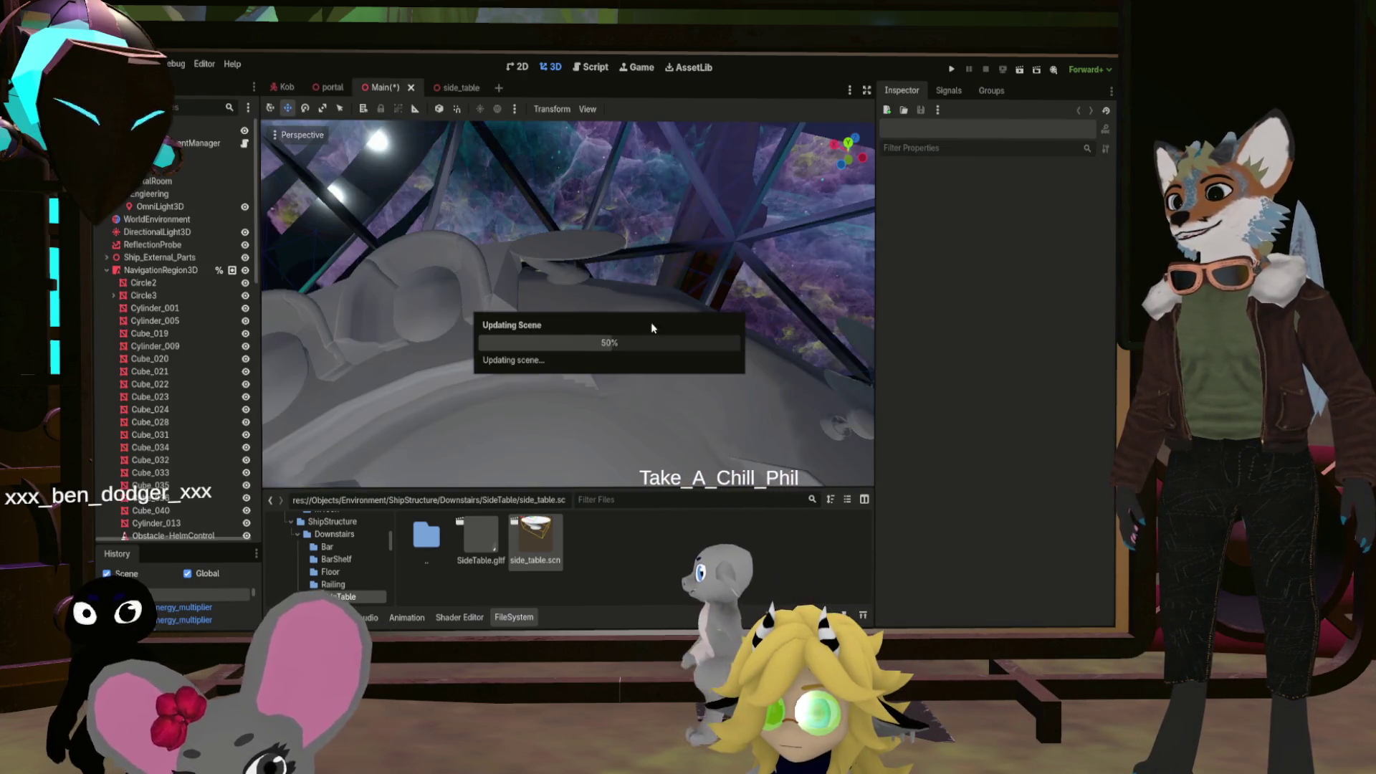
{"action": "mouse_move", "coordinate": [567, 303]}
{"action": "left_mouse_down"}
{"action": "mouse_move", "coordinate": [595, 273]}
{"action": "mouse_move", "coordinate": [566, 330]}
{"action": "mouse_move", "coordinate": [545, 308]}
{"action": "mouse_move", "coordinate": [559, 329]}
{"action": "mouse_move", "coordinate": [573, 315]}
{"action": "left_mouse_up"}
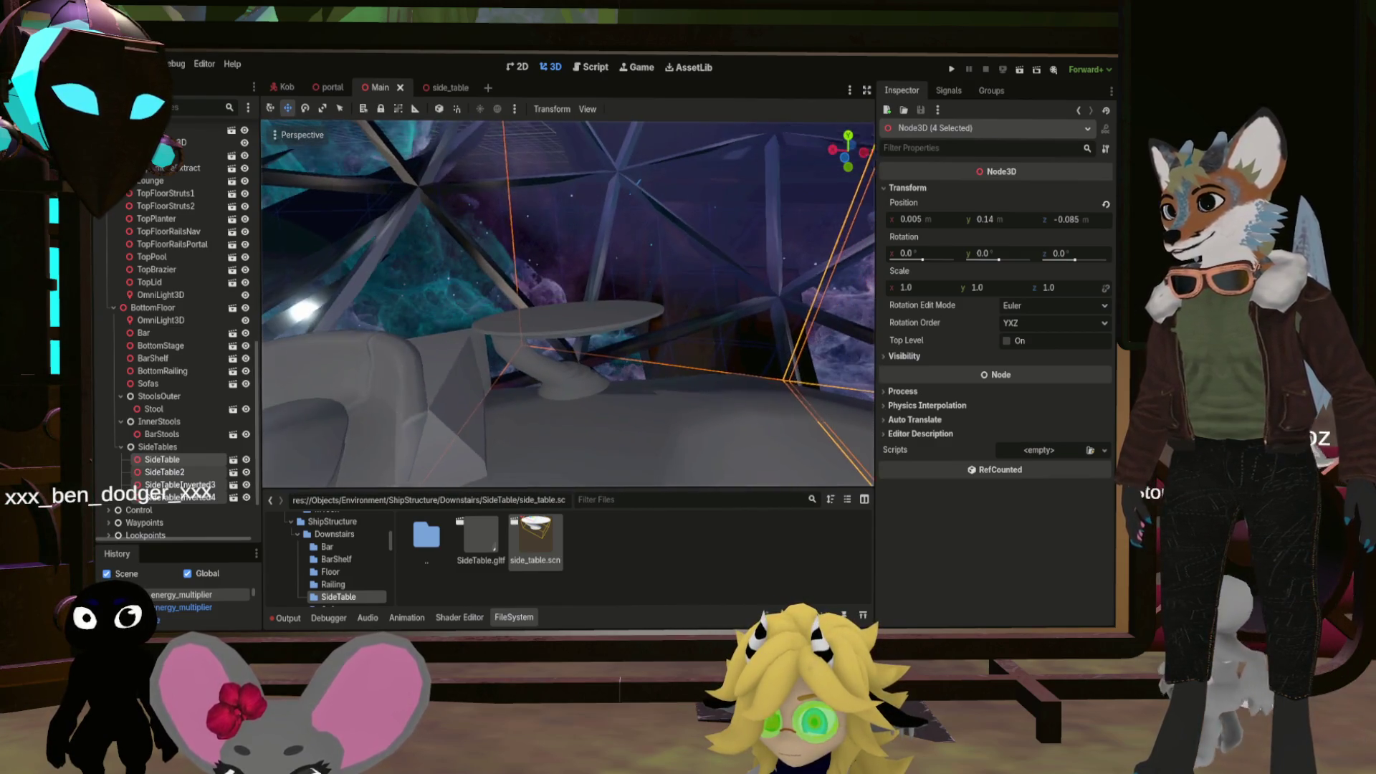
{"action": "left_click", "coordinate": [467, 88]}
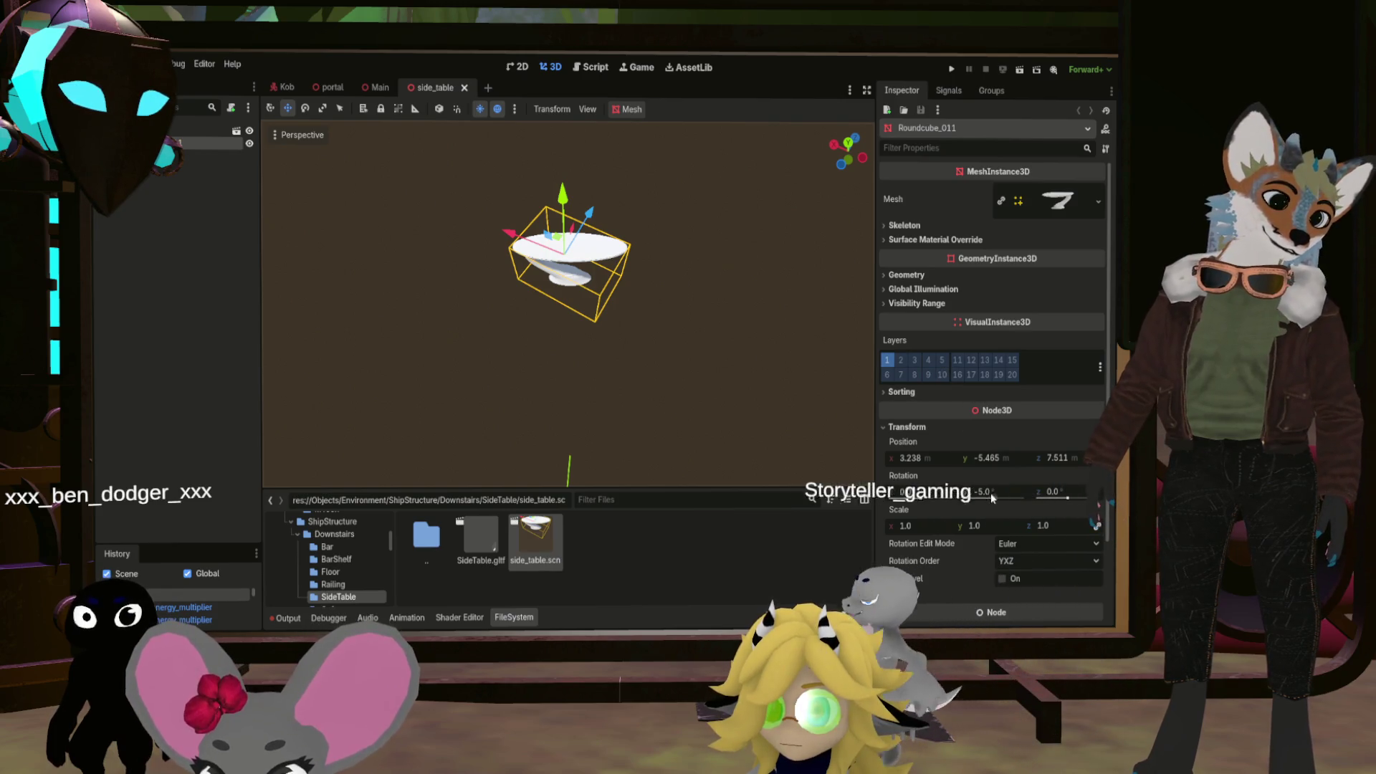
{"action": "left_click", "coordinate": [982, 492]}
{"action": "type", "text": "-10"}
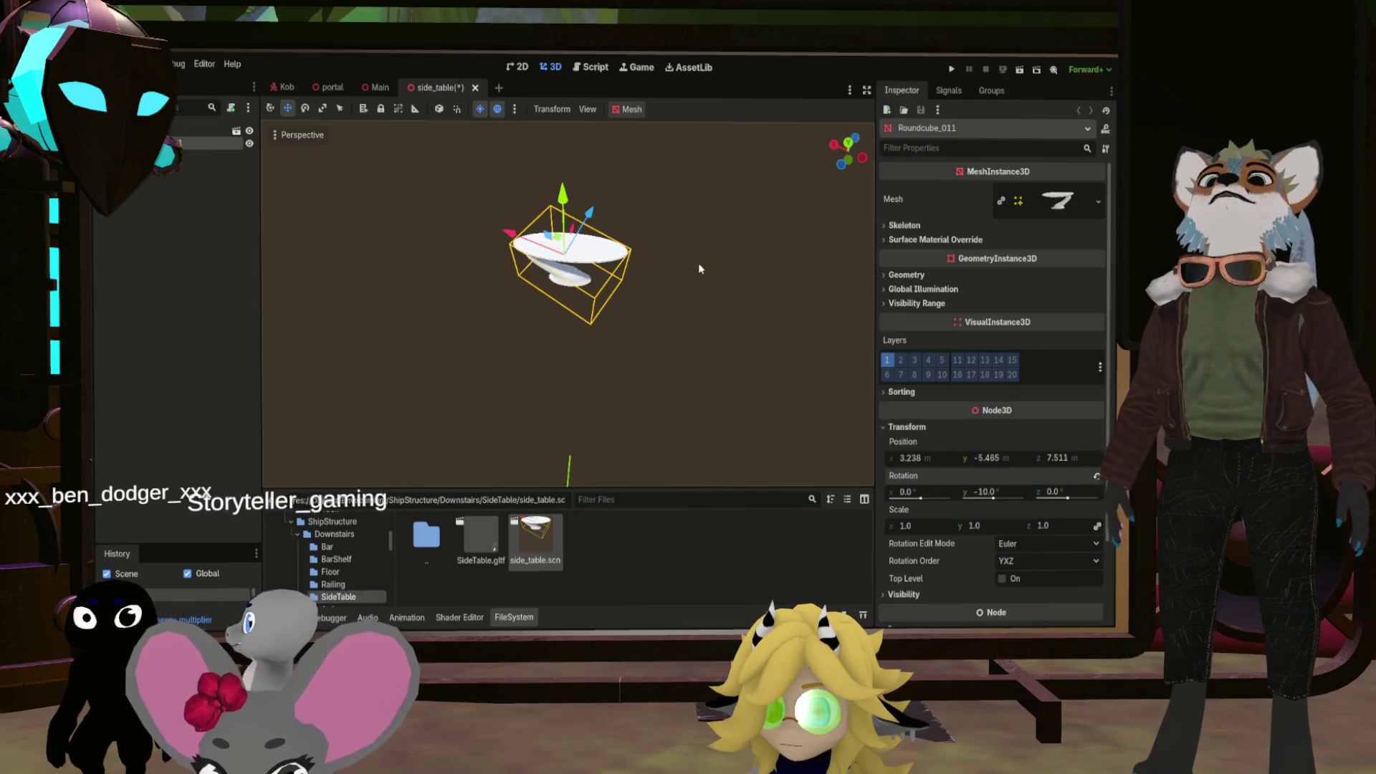
{"action": "left_click", "coordinate": [373, 87]}
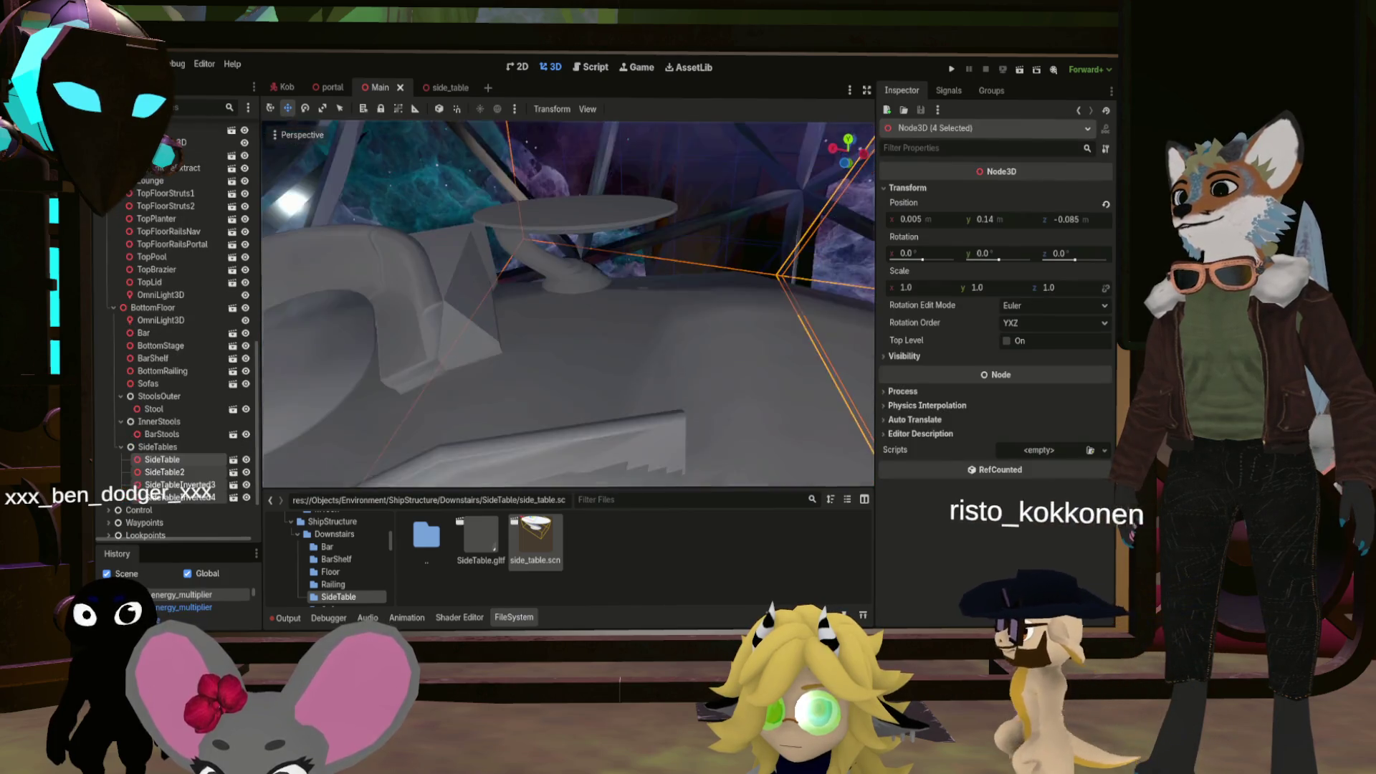
{"action": "mouse_move", "coordinate": [566, 301]}
{"action": "left_mouse_down"}
{"action": "mouse_move", "coordinate": [487, 309]}
{"action": "mouse_move", "coordinate": [373, 251]}
{"action": "left_mouse_up"}
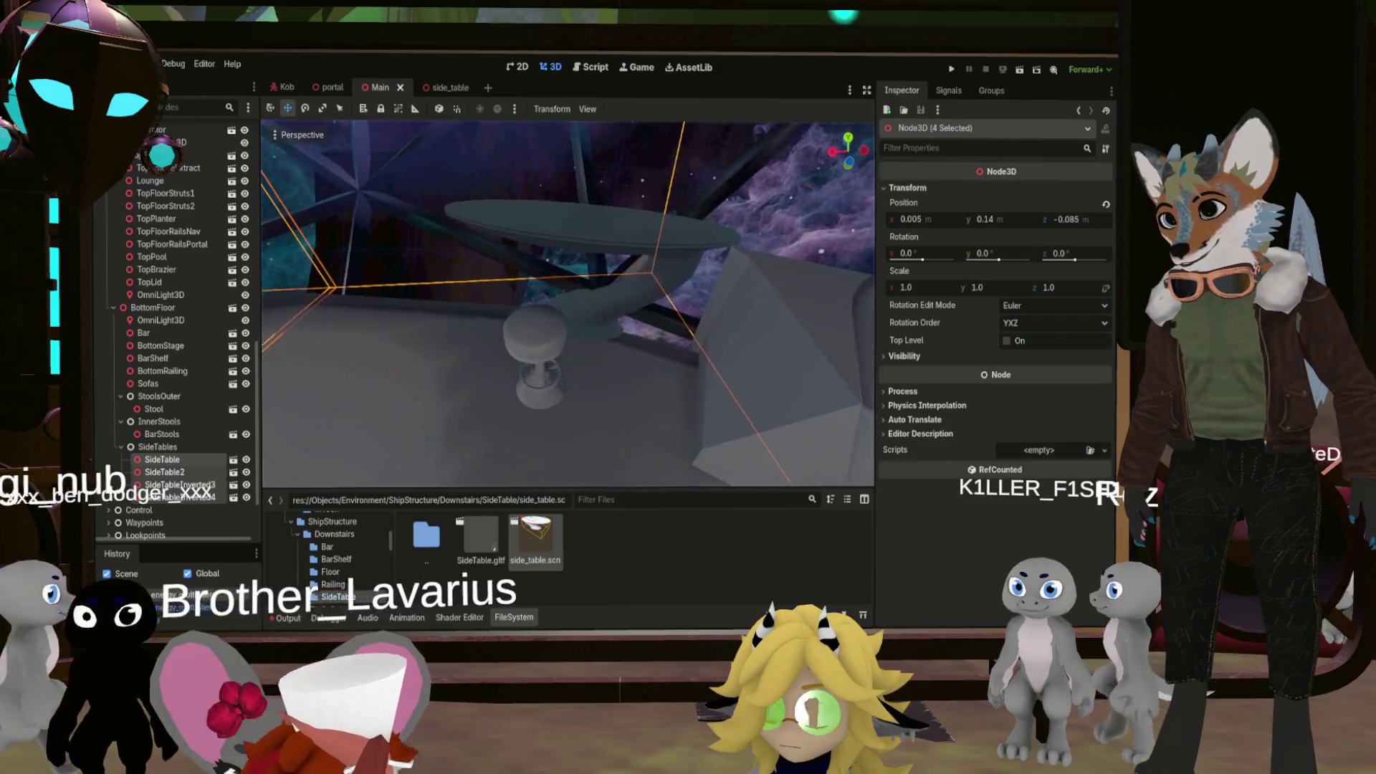
Drag Roundcube_011 slightly to about X 3.159 m, Z 7.337 m and compare it in Main
{"action": "left_click", "coordinate": [435, 87]}
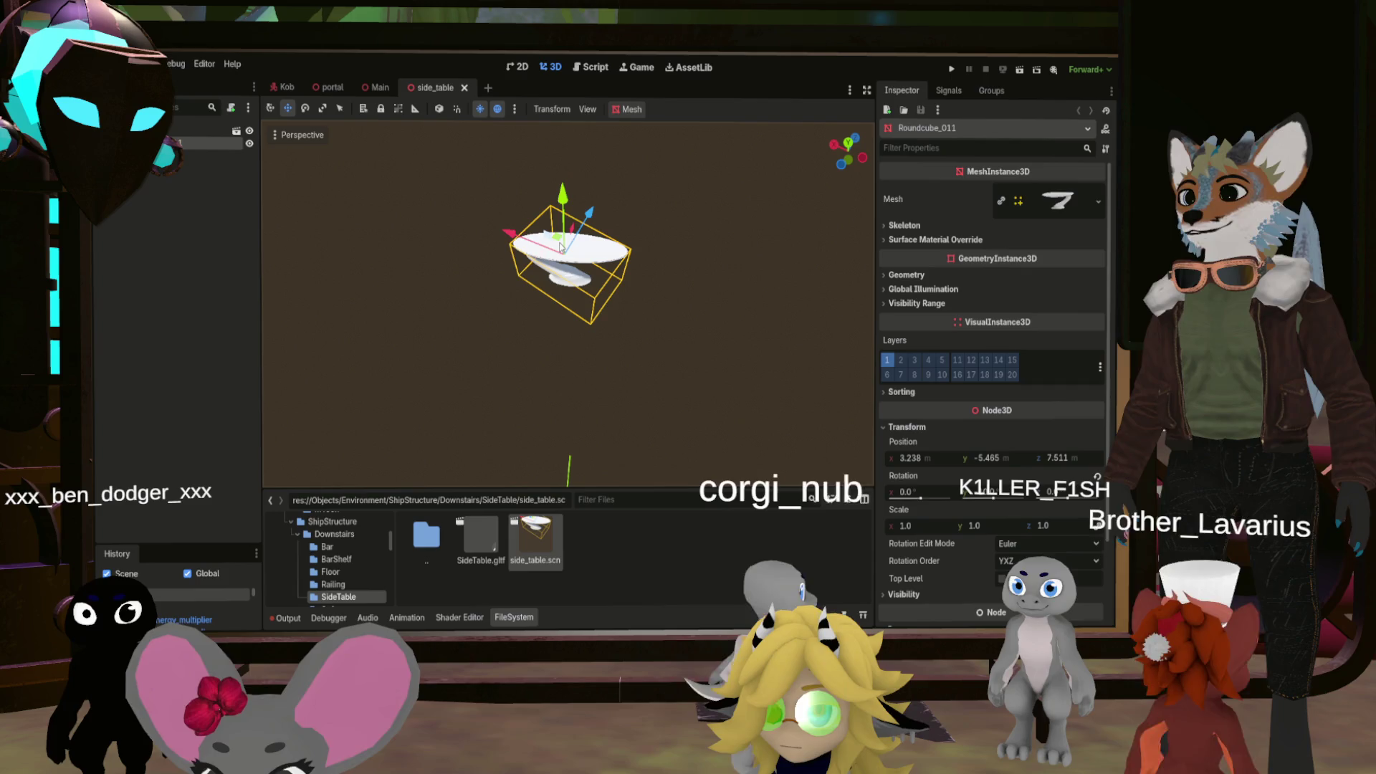
{"action": "left_click_drag", "start_coordinate": [561, 247], "coordinate": [562, 249]}
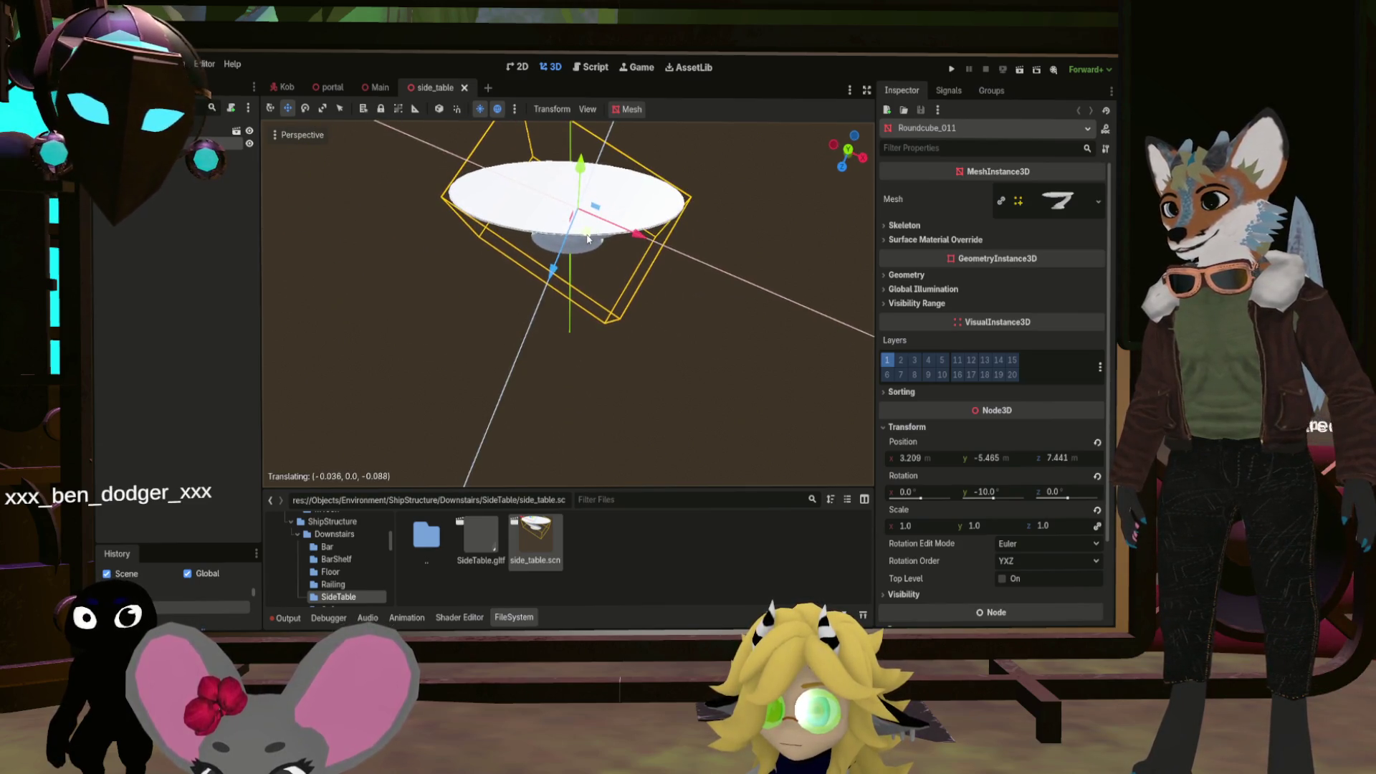
{"action": "left_click", "coordinate": [379, 87]}
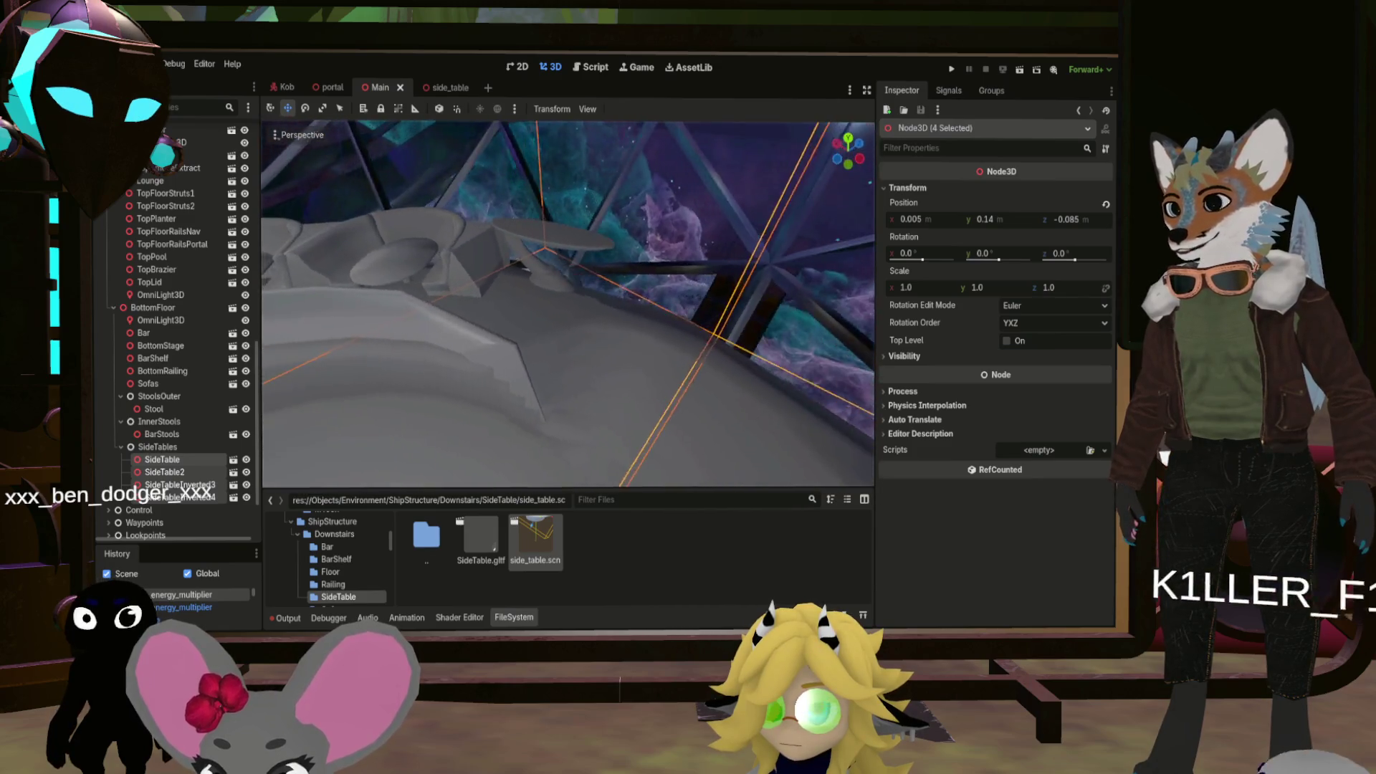
{"action": "left_click", "coordinate": [459, 88]}
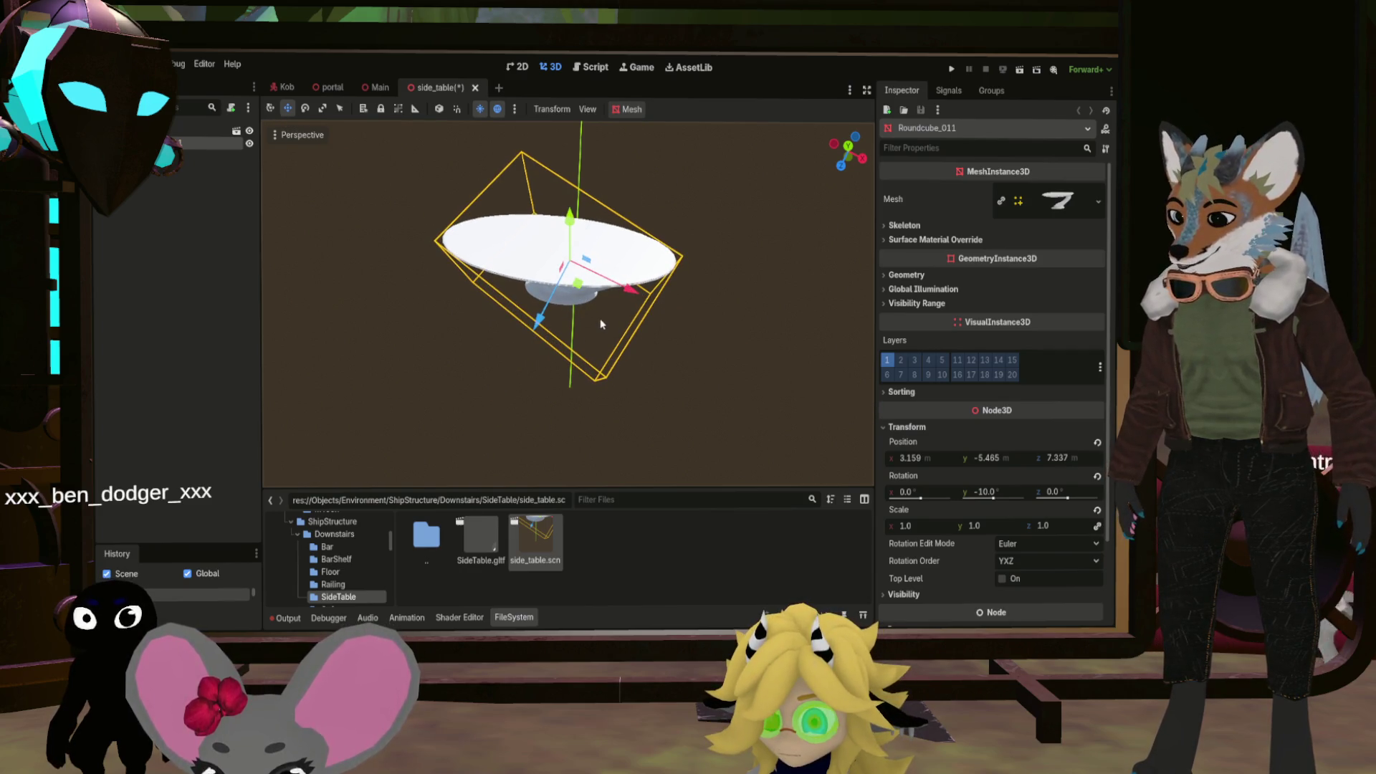
{"action": "left_click", "coordinate": [380, 87]}
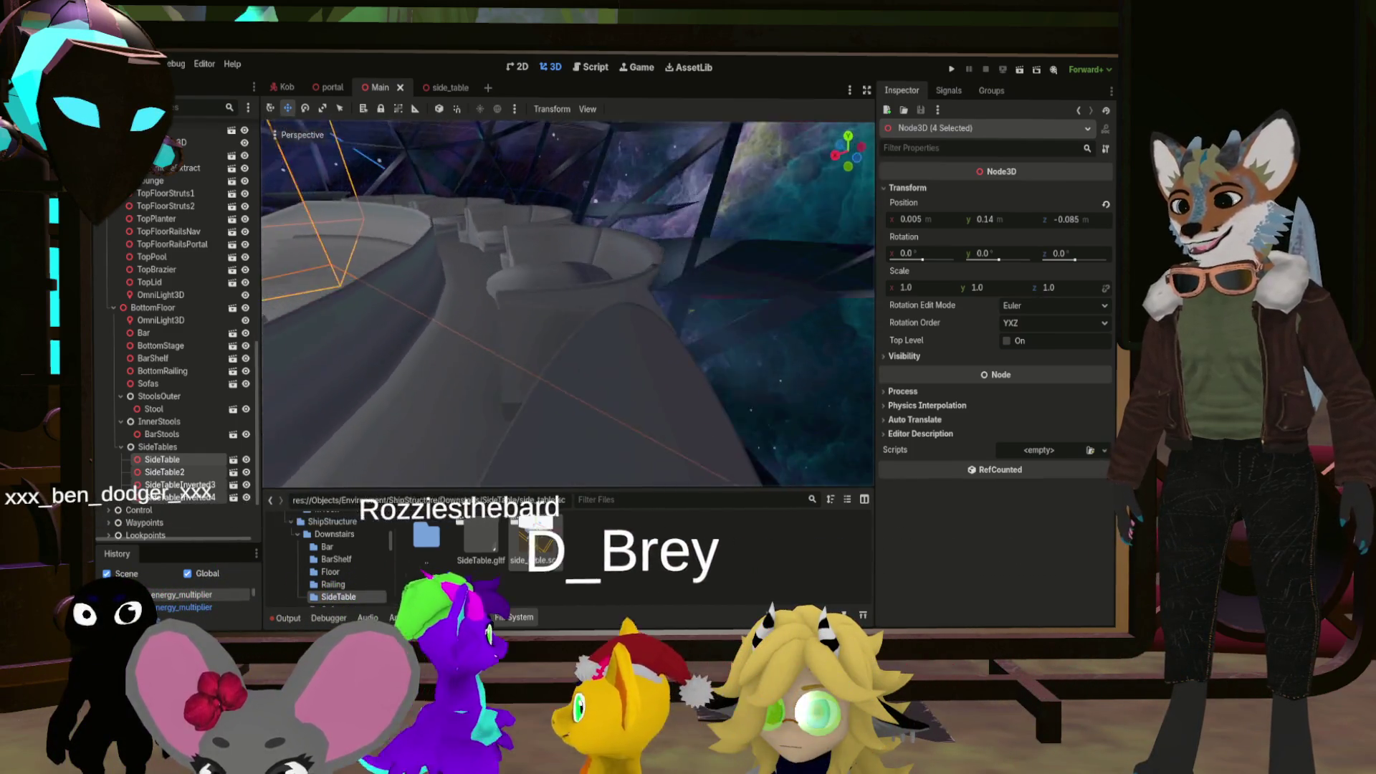
{"action": "key", "text": "ctrl+s"}
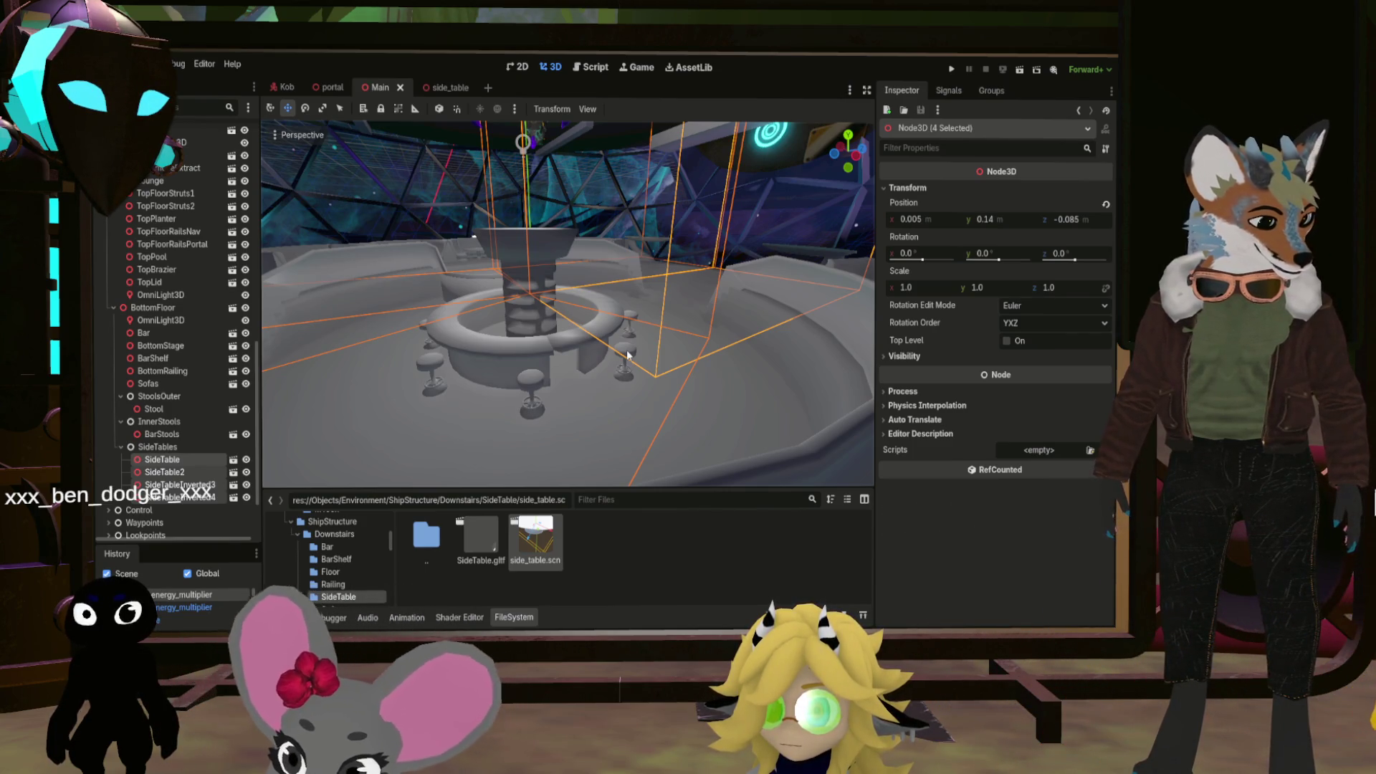
{"action": "mouse_move", "coordinate": [619, 237]}
{"action": "left_mouse_down"}
{"action": "mouse_move", "coordinate": [552, 280]}
{"action": "mouse_move", "coordinate": [500, 202]}
{"action": "mouse_move", "coordinate": [488, 236]}
{"action": "mouse_move", "coordinate": [478, 202]}
{"action": "mouse_move", "coordinate": [628, 320]}
{"action": "left_mouse_up"}
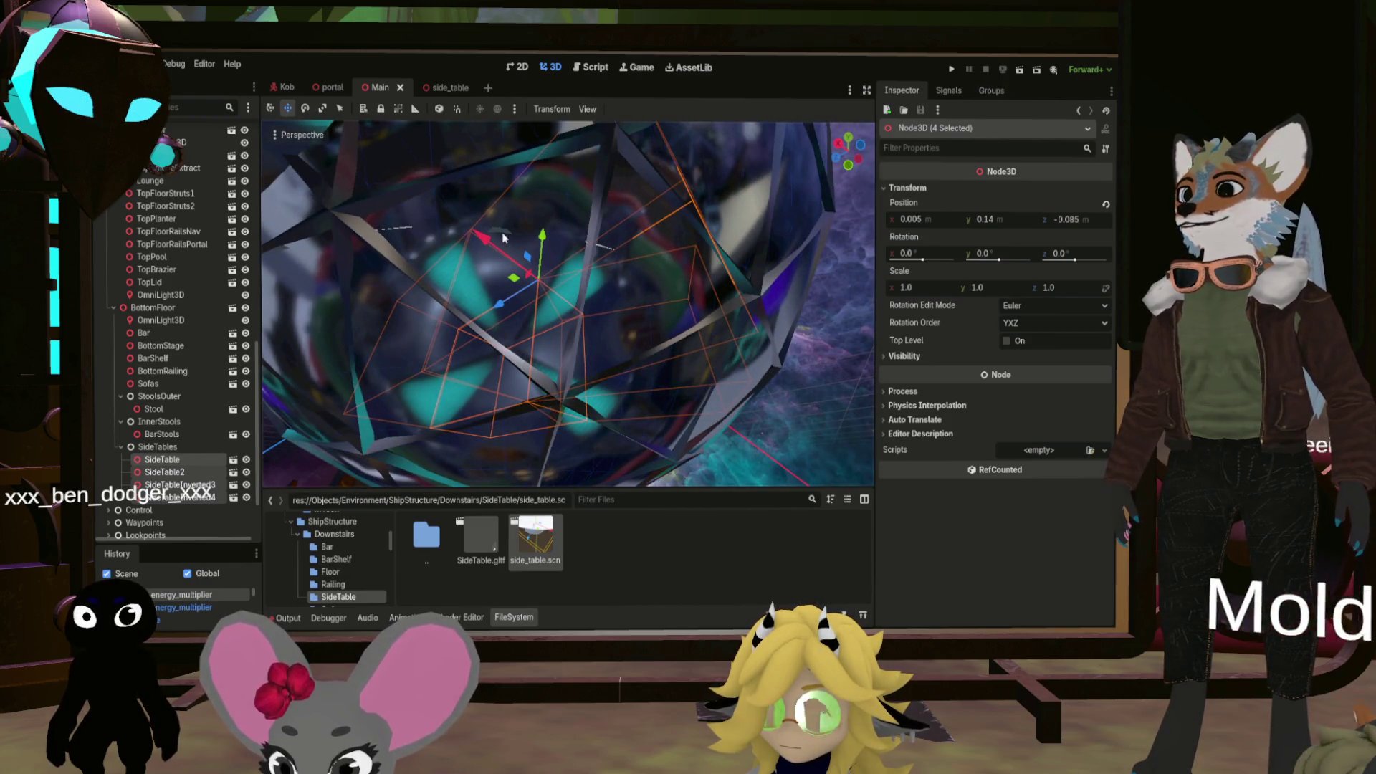
Select the Sofas node, briefly picking BottomFloor on the way
{"action": "left_click", "coordinate": [147, 384]}
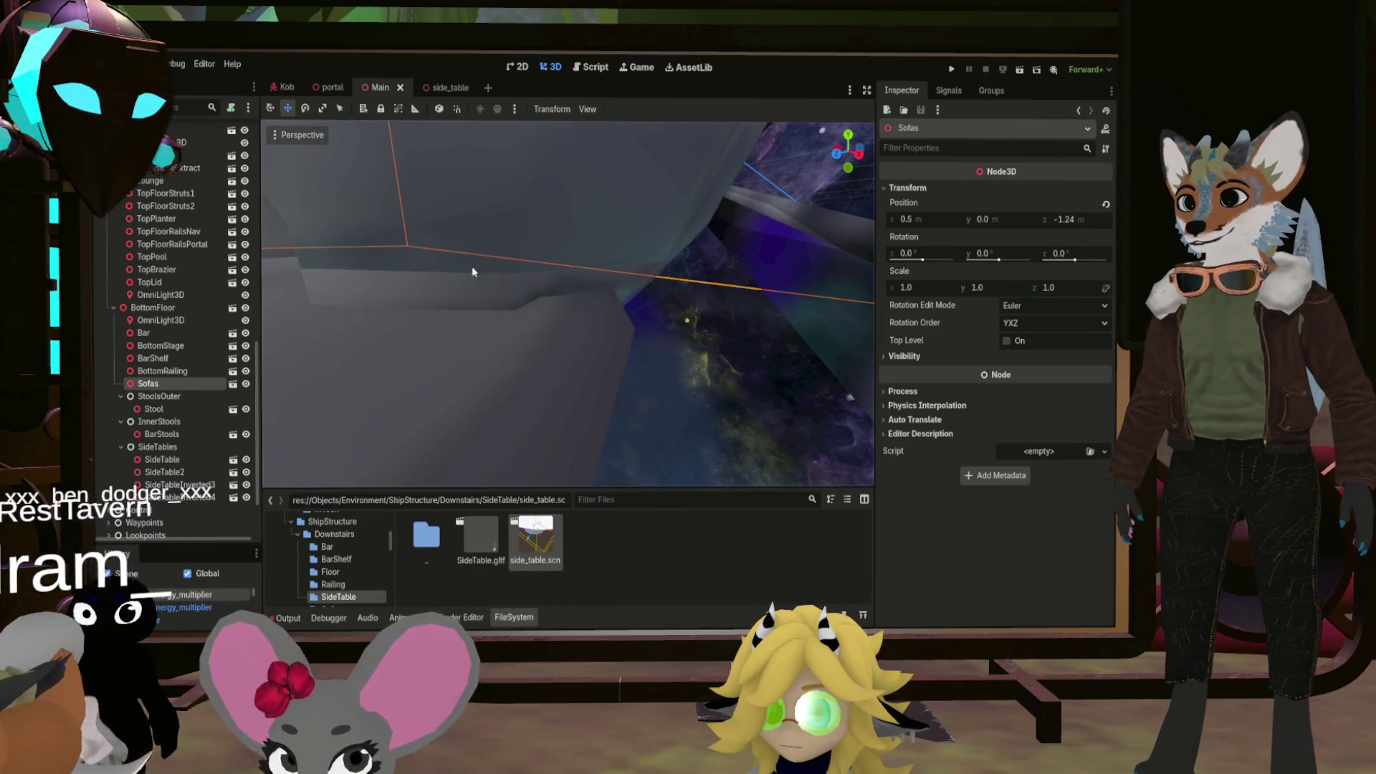
{"action": "left_click", "coordinate": [579, 321]}
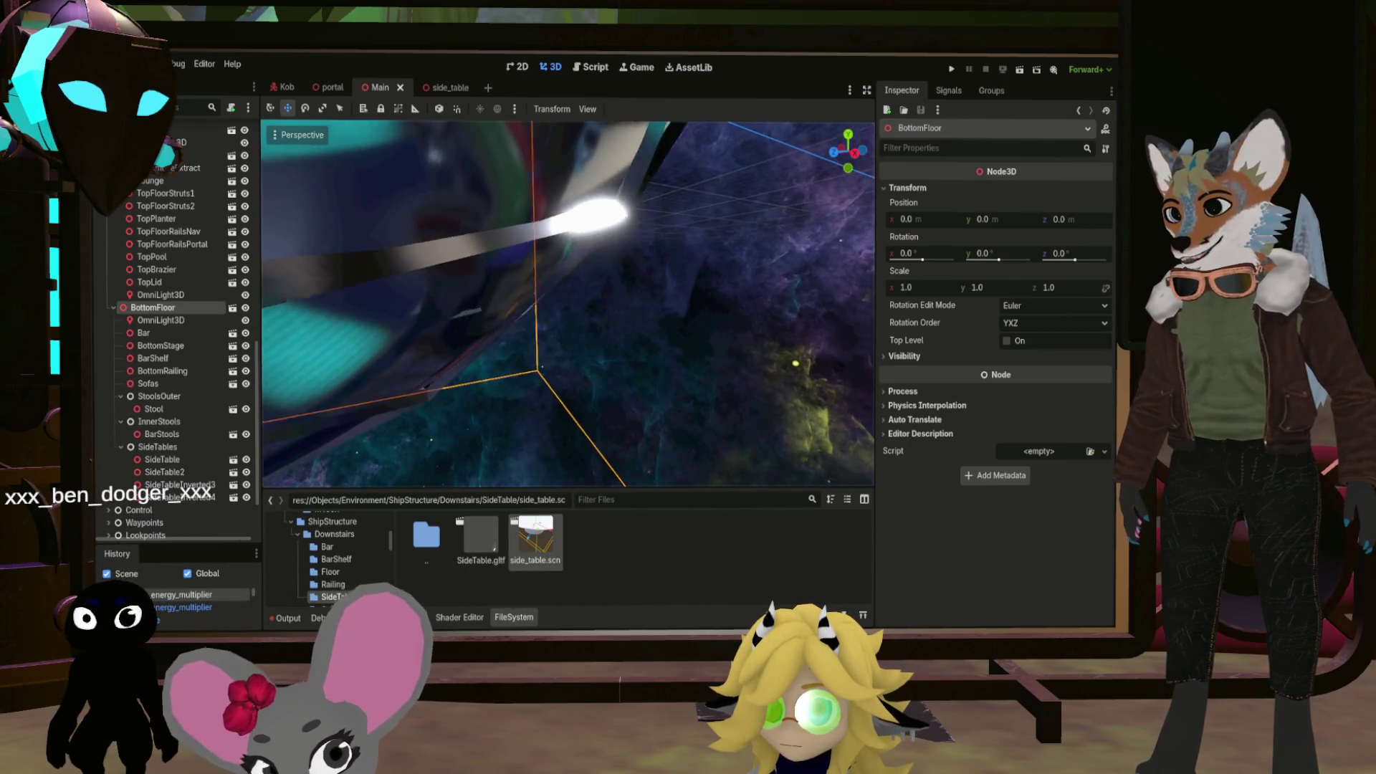
{"action": "left_click", "coordinate": [614, 269]}
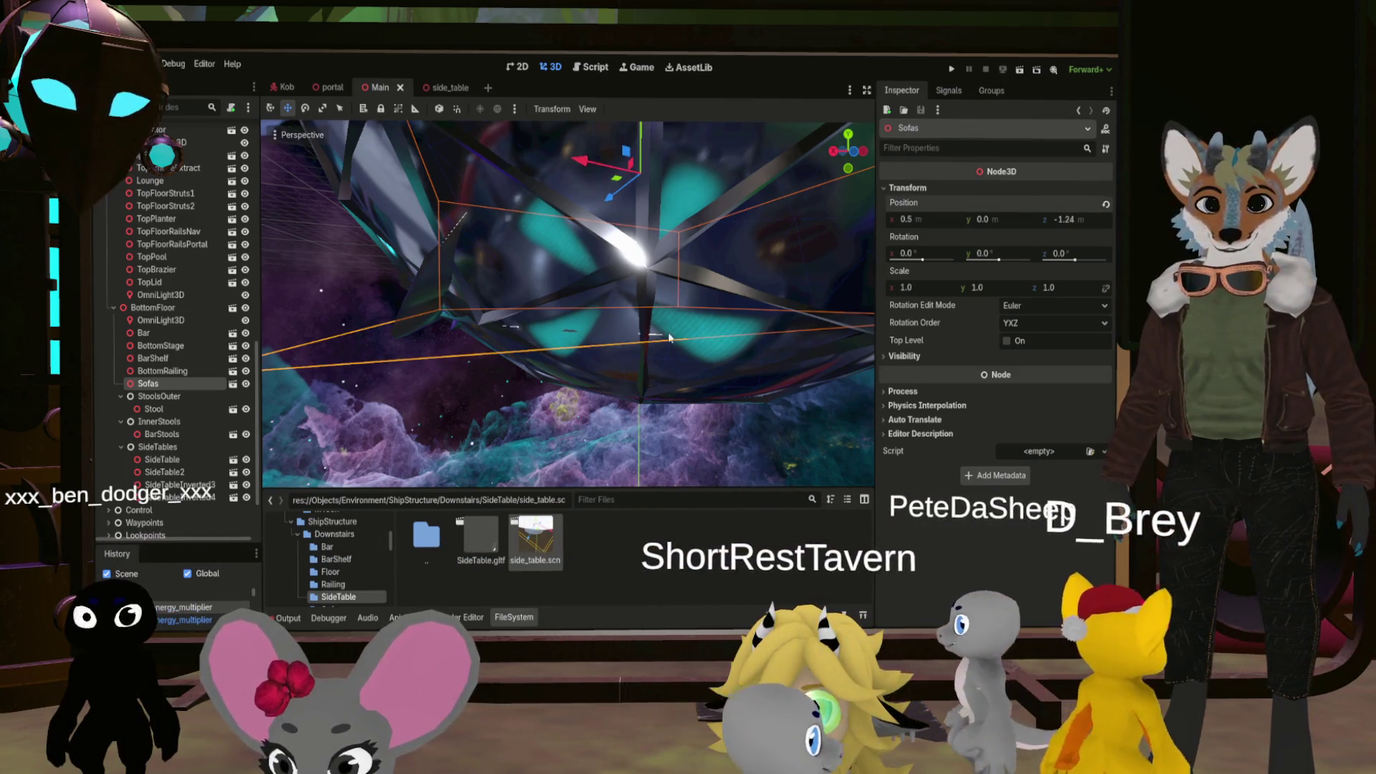
Try new Sofas Z position values, undo one, and commit -1.239 m
{"action": "left_click", "coordinate": [1077, 225]}
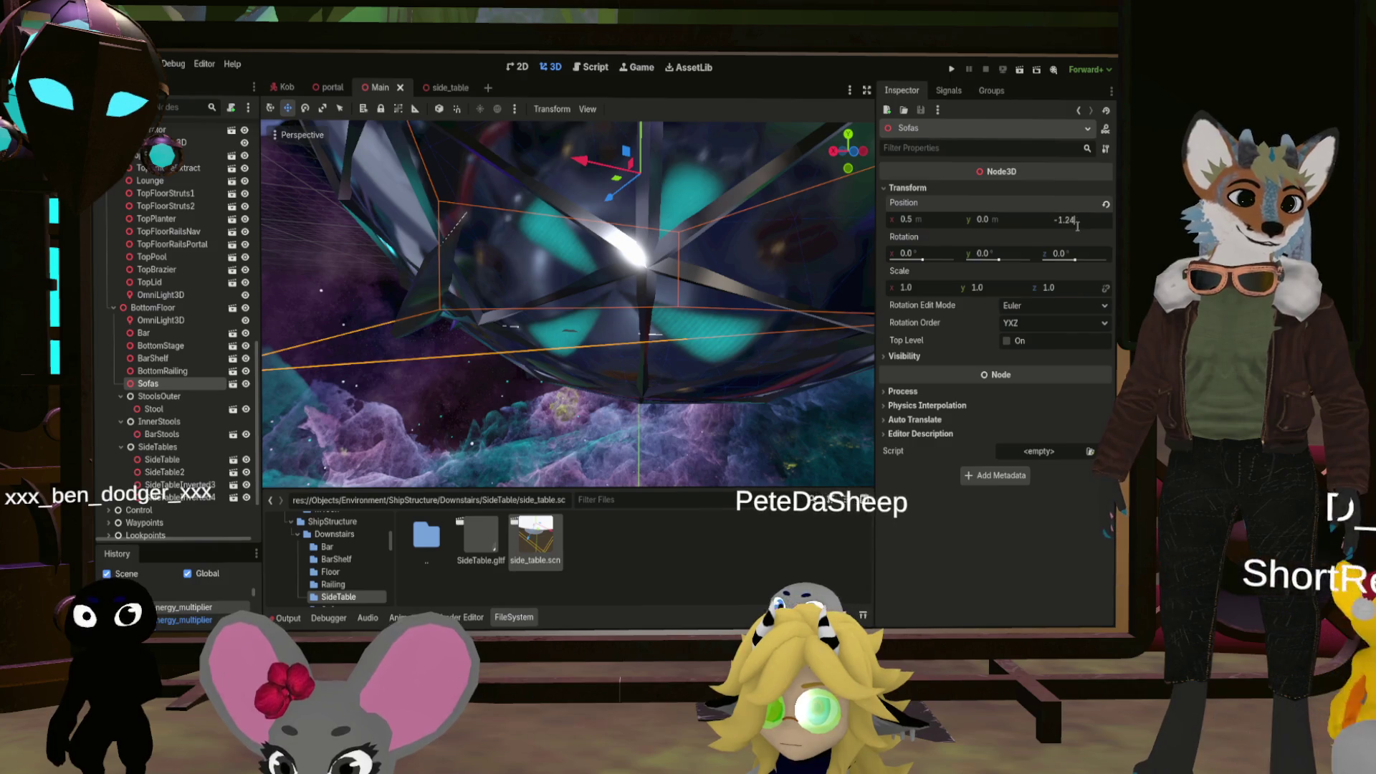
{"action": "type", "text": "1"}
{"action": "key", "text": "Return"}
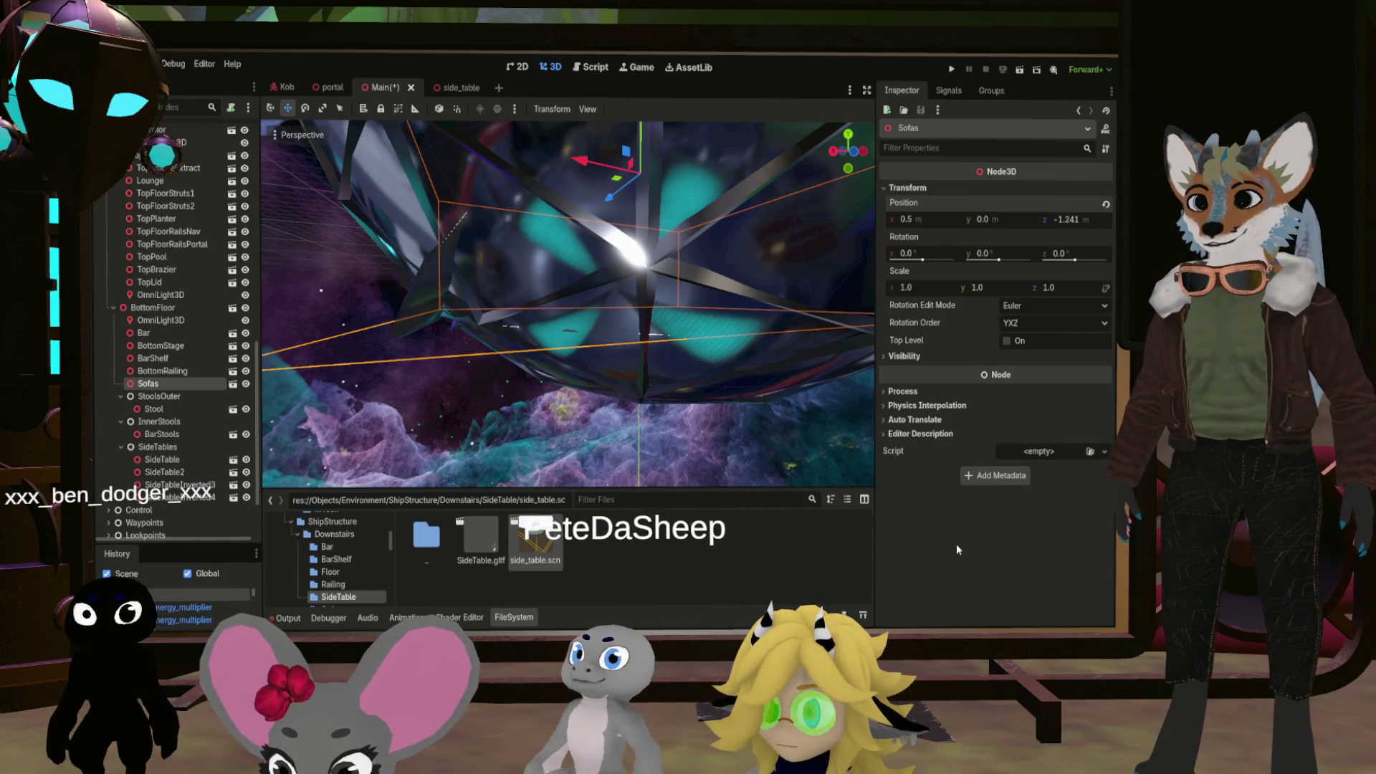
{"action": "left_click", "coordinate": [1079, 221]}
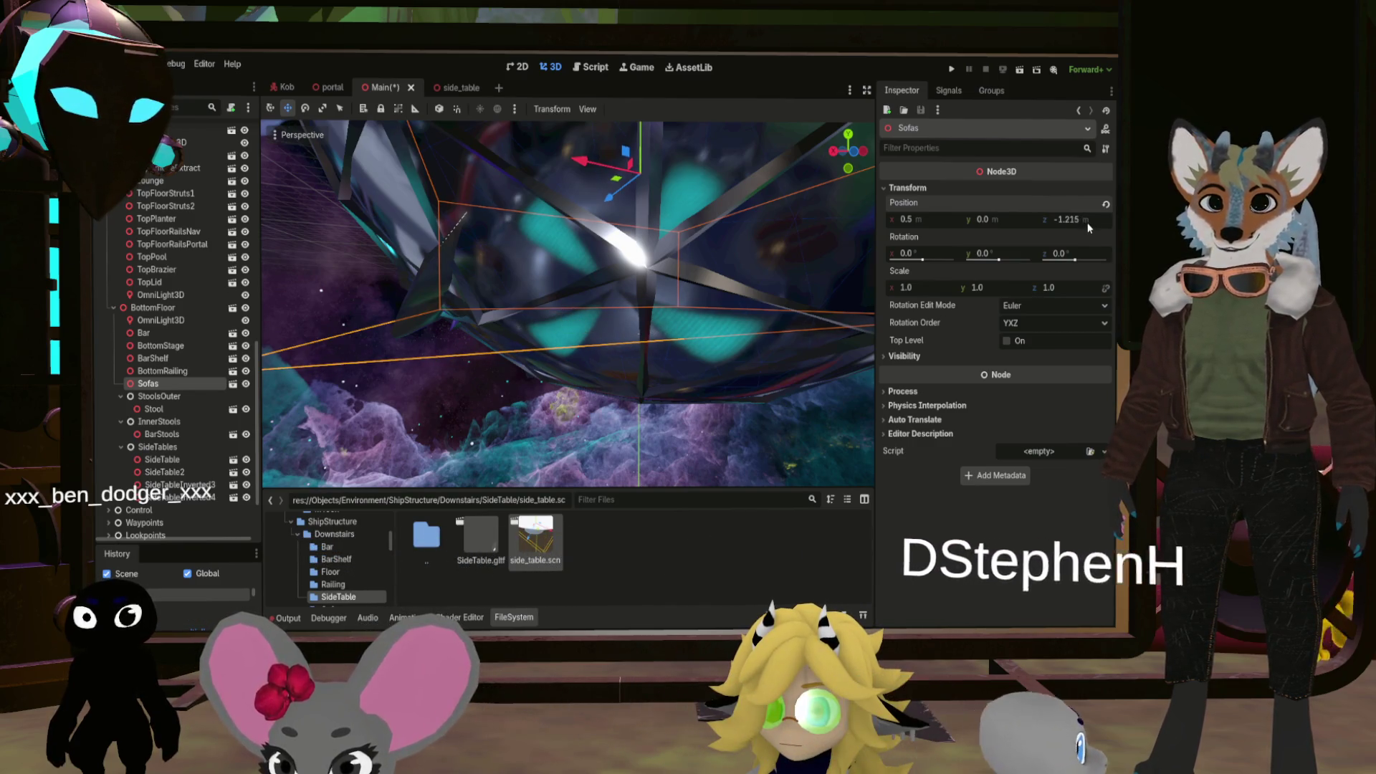
{"action": "key", "text": "ctrl+shift+z"}
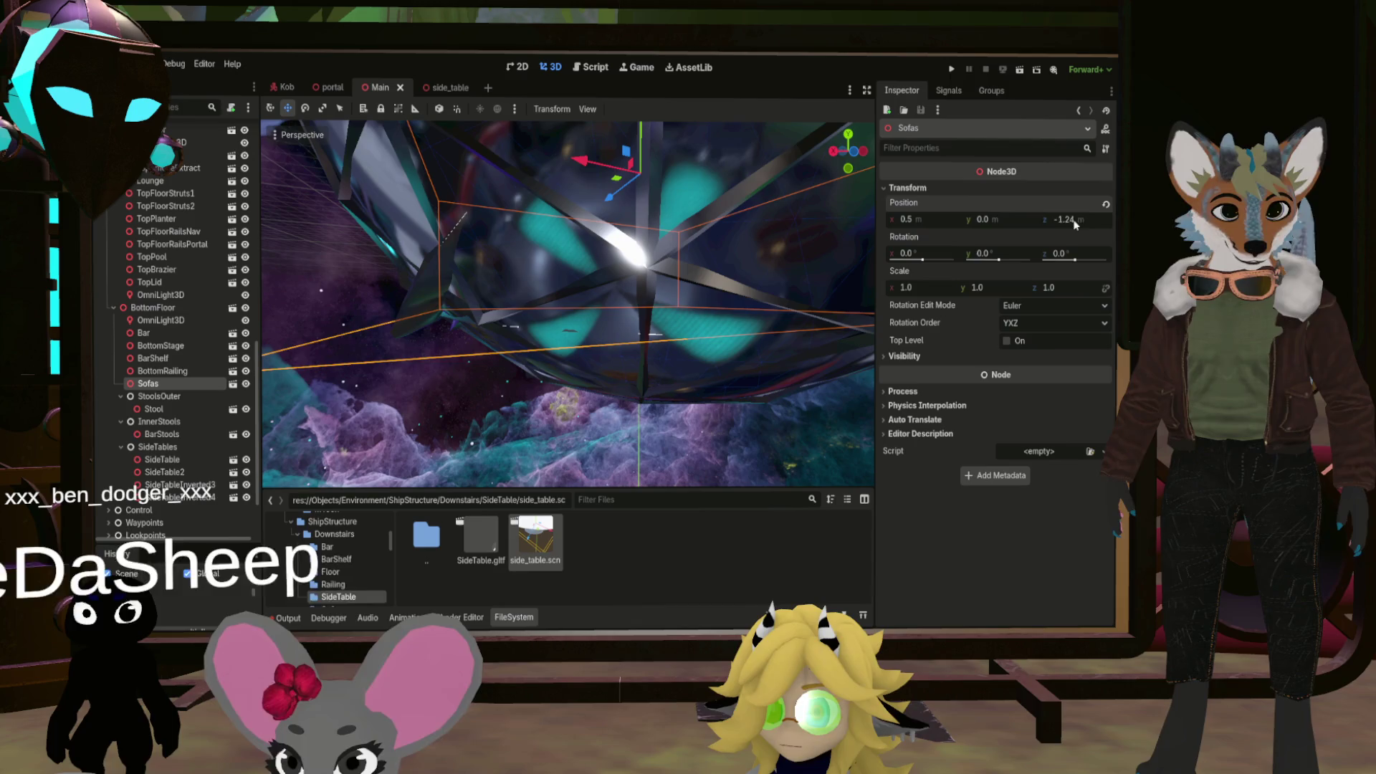
{"action": "left_click", "coordinate": [1072, 221]}
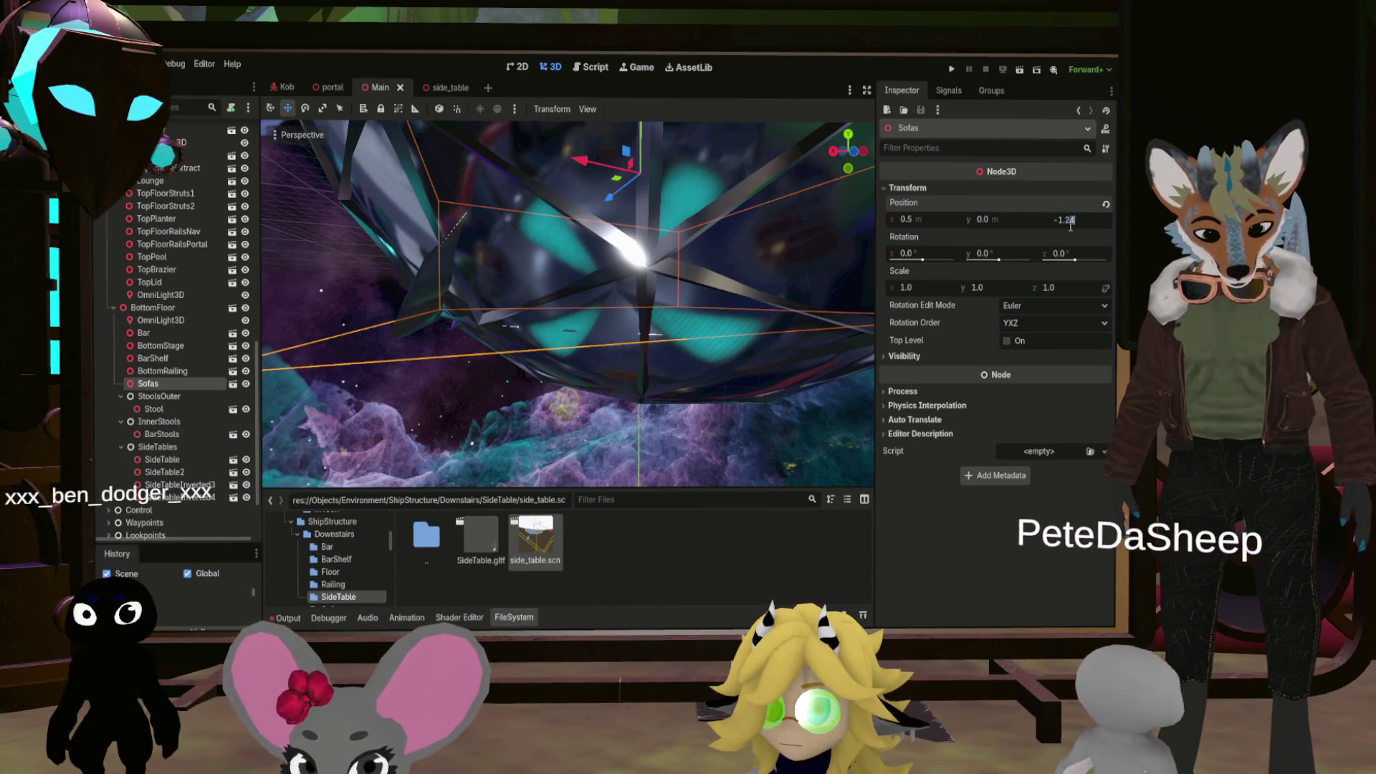
{"action": "type", "text": "-1.23"}
{"action": "key", "text": "Return"}
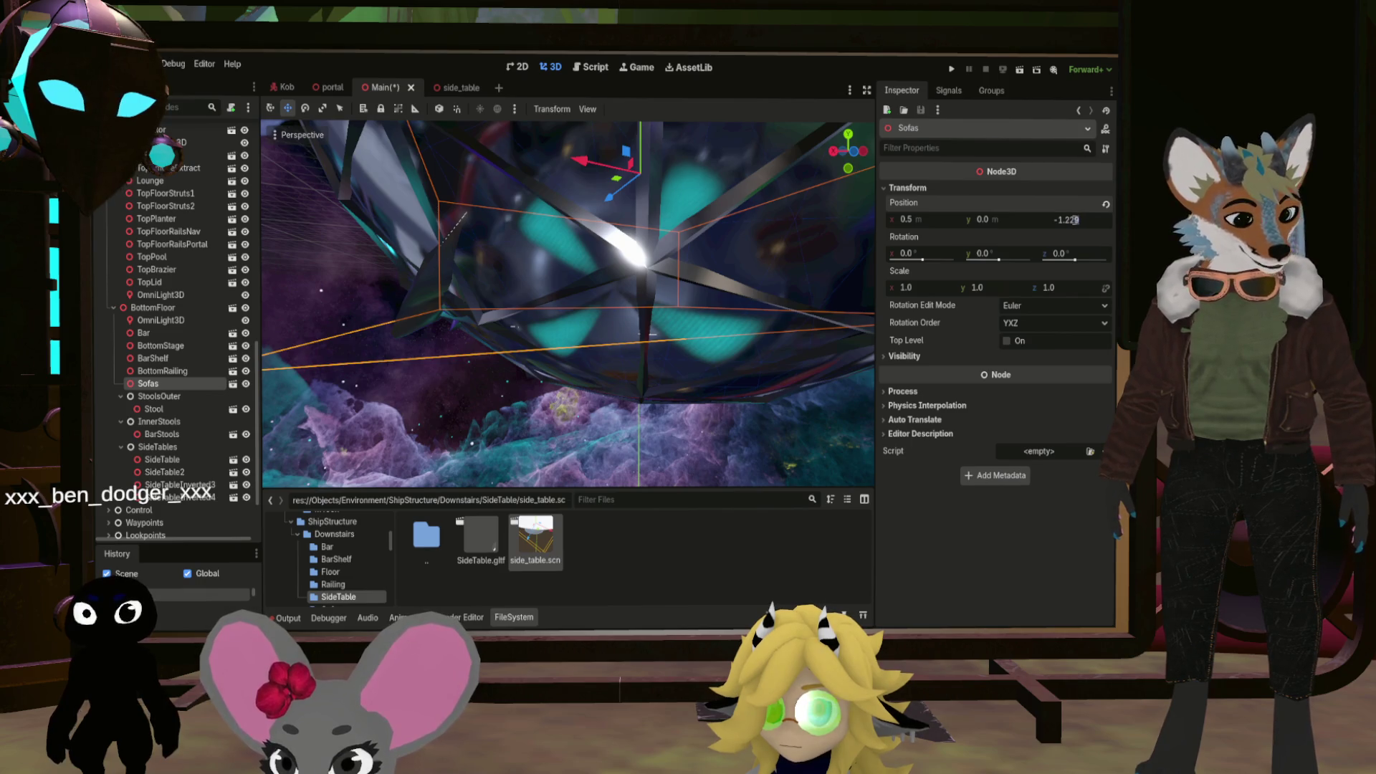
{"action": "key", "text": "BackSpace"}
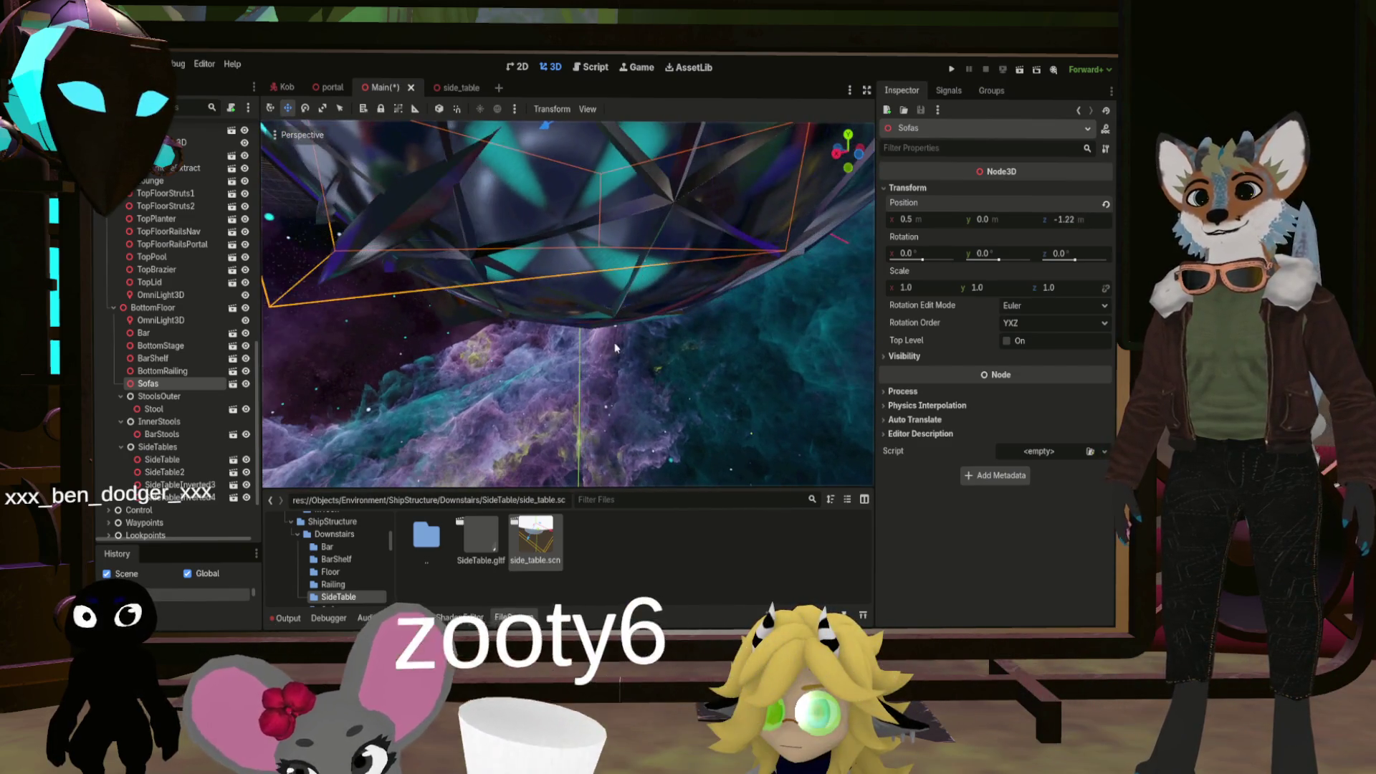
Set the Sofas node's Z position to -1.218 m
{"action": "left_click", "coordinate": [1076, 216]}
{"action": "type", "text": "-1.218"}
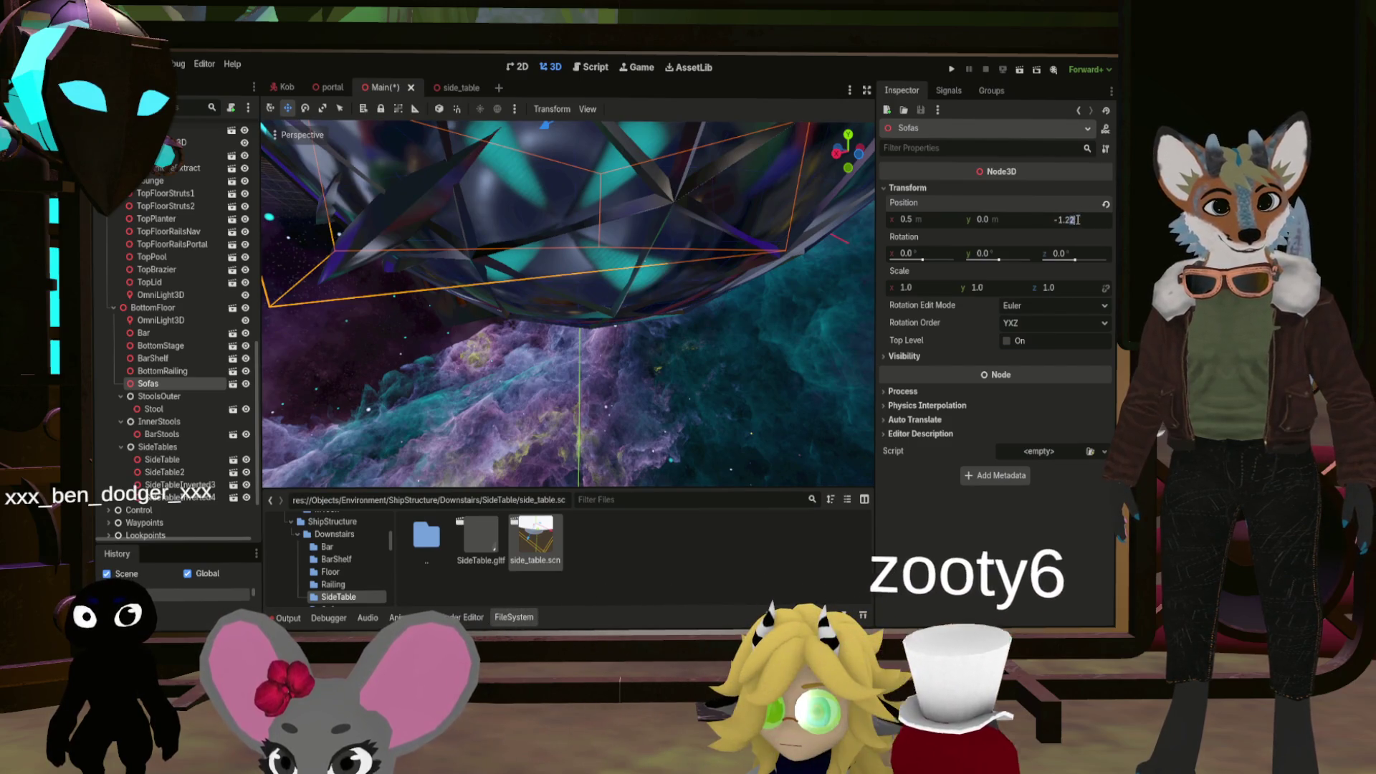
{"action": "key", "text": "Return"}
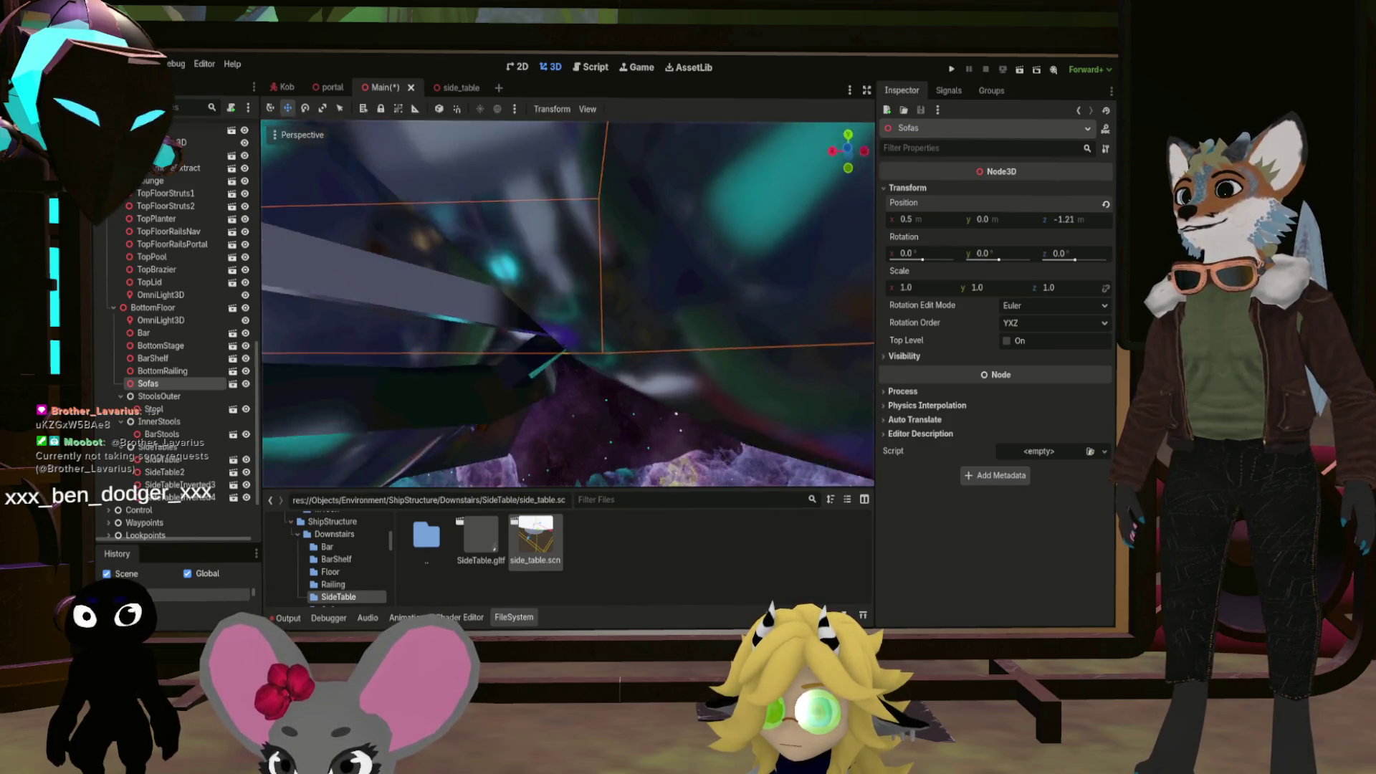
Fly the view across the sofa ring toward the central pillar and look down on it
{"action": "key", "text": "w"}
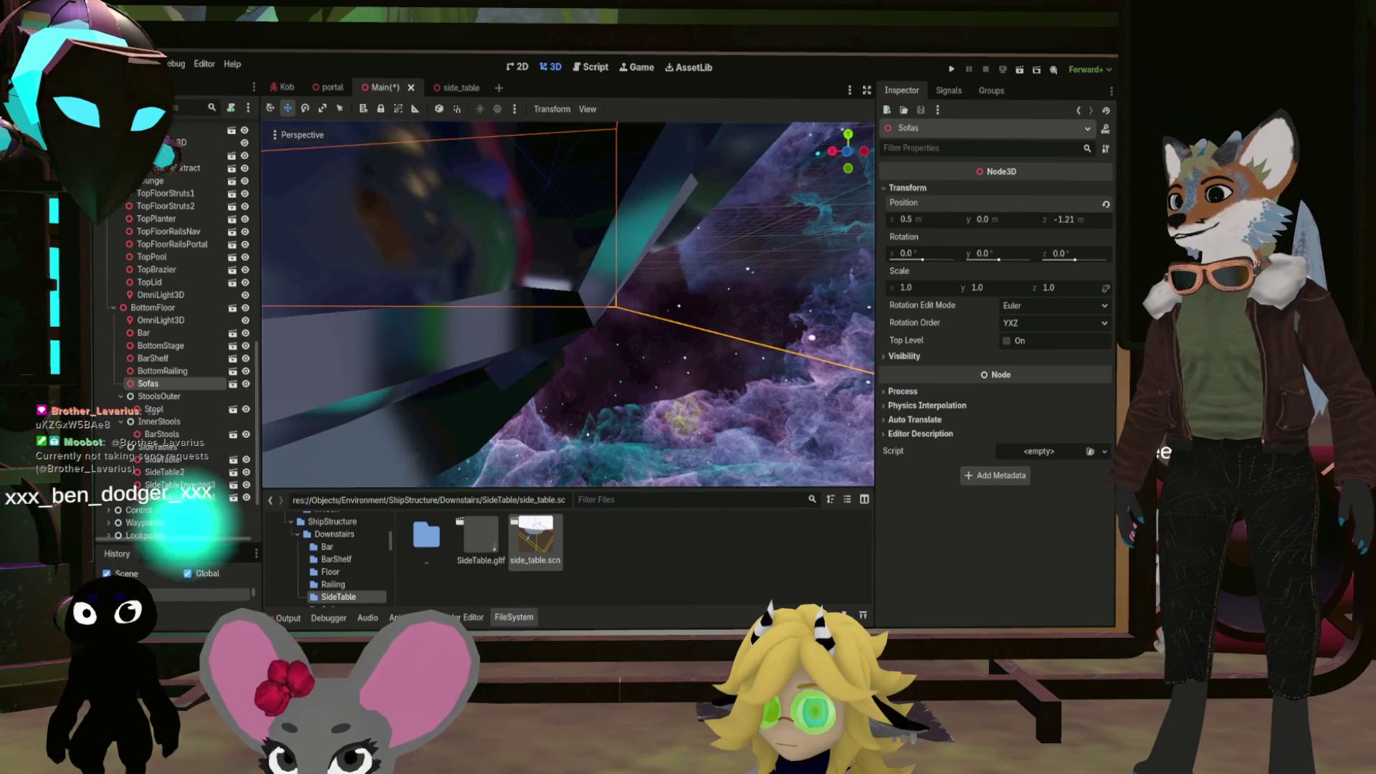
{"action": "key", "text": "w"}
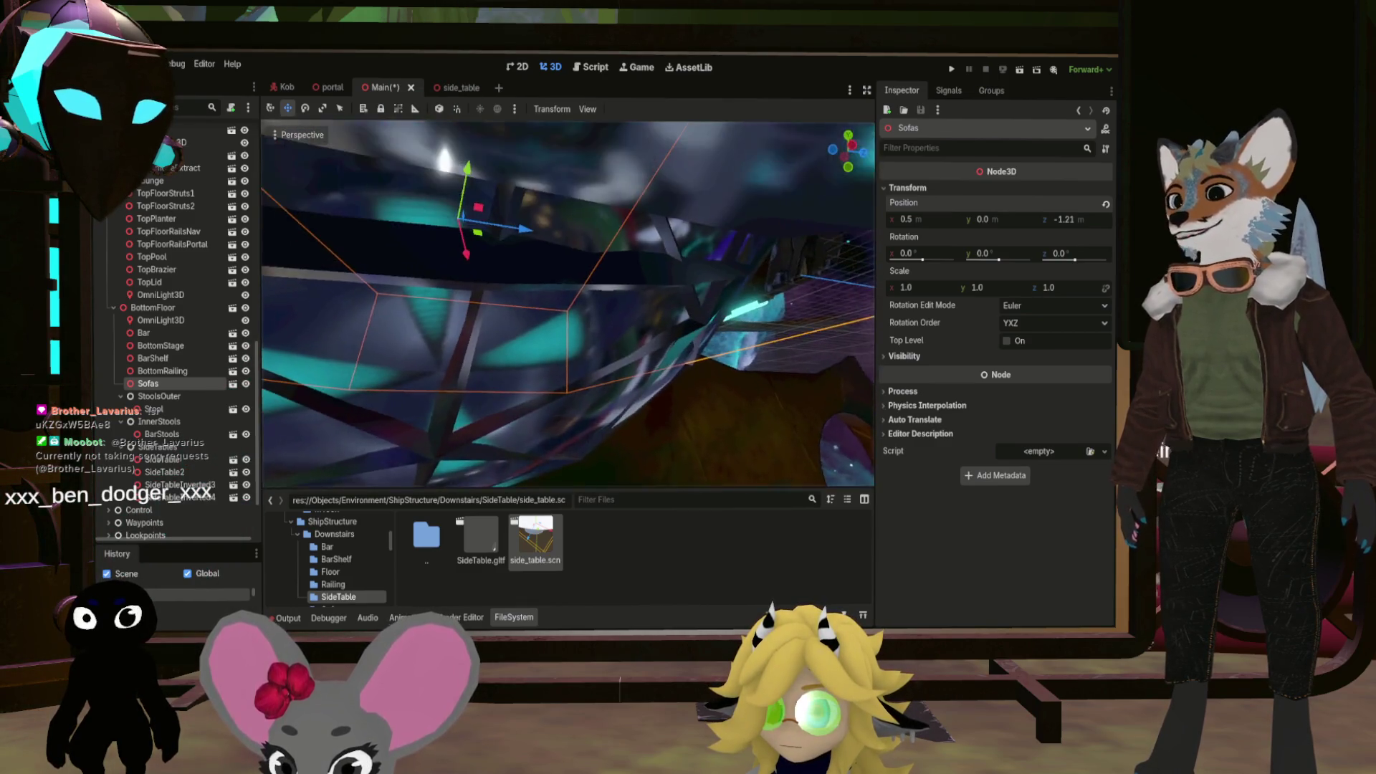
{"action": "key", "text": "w"}
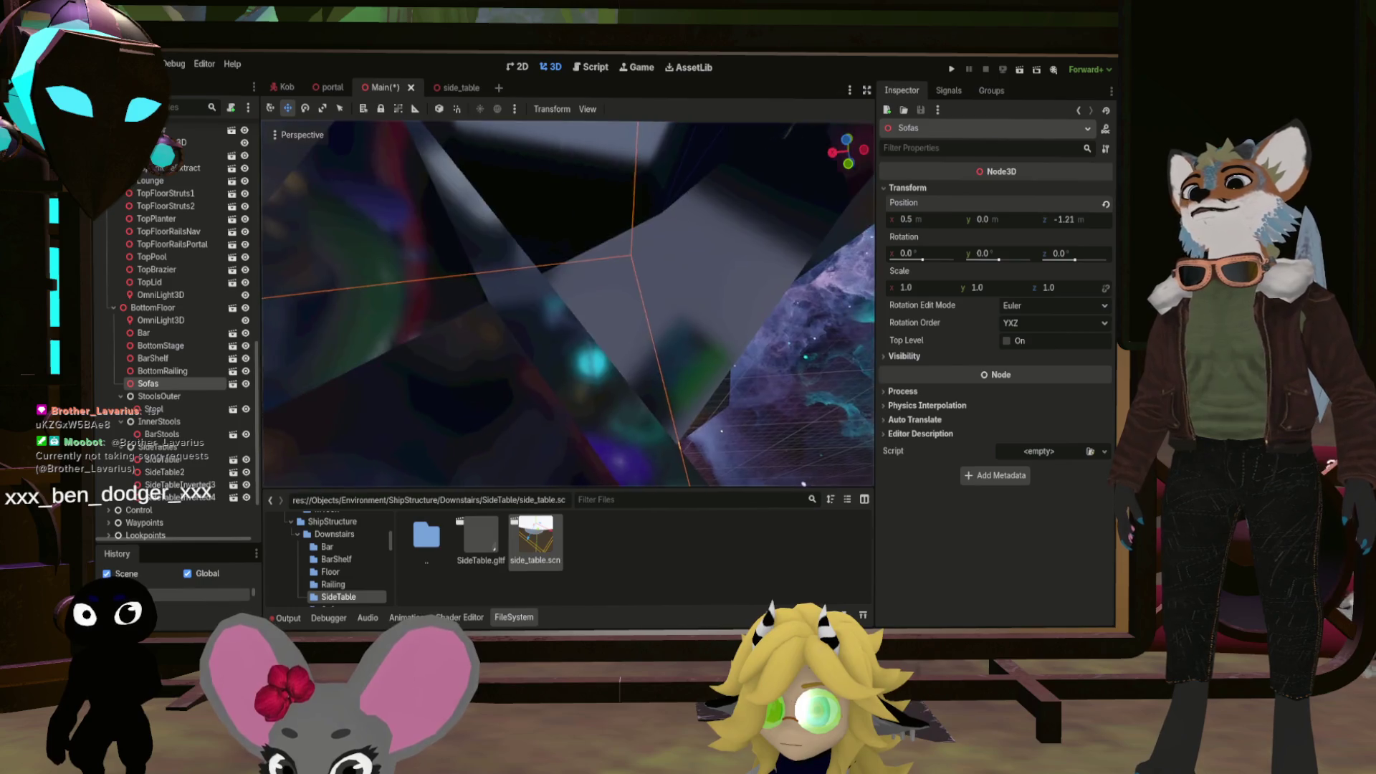
{"action": "key", "text": "w"}
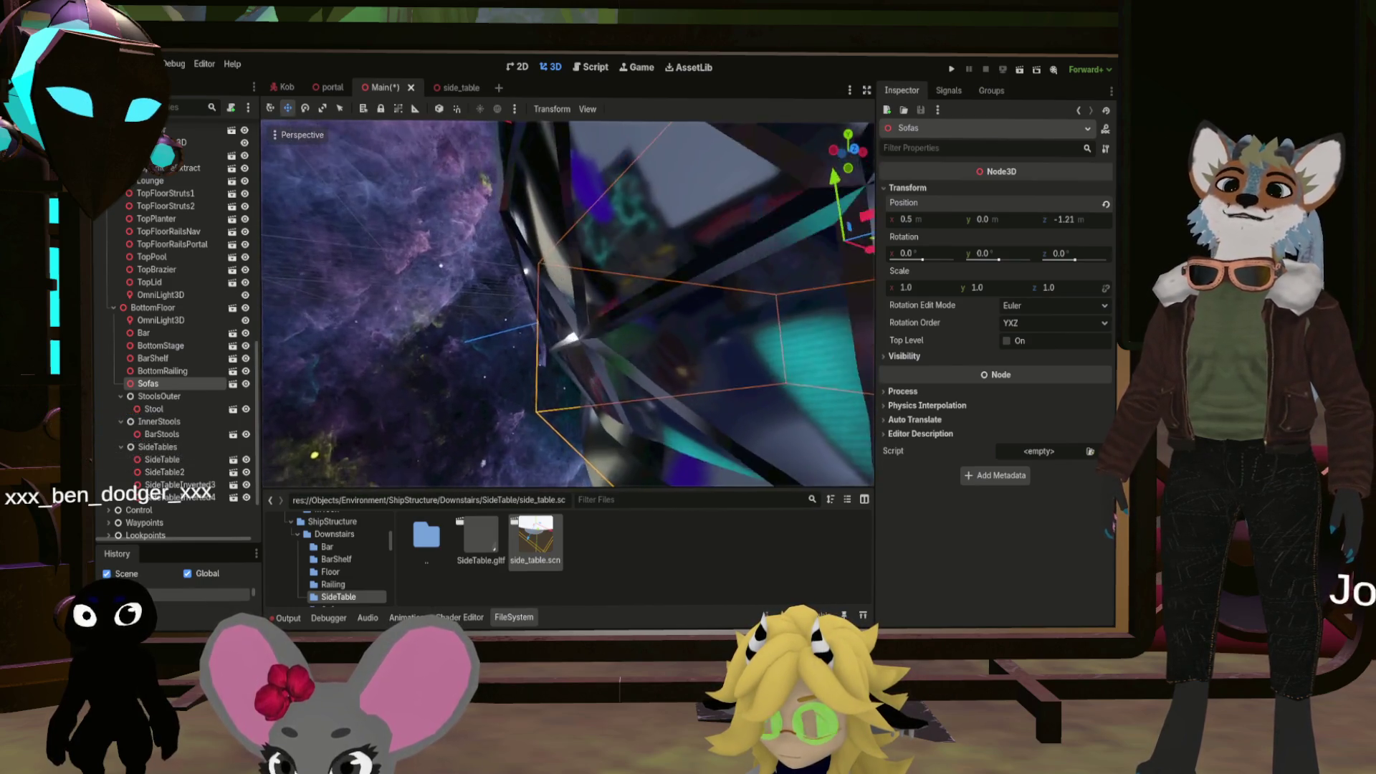
{"action": "key", "text": "w"}
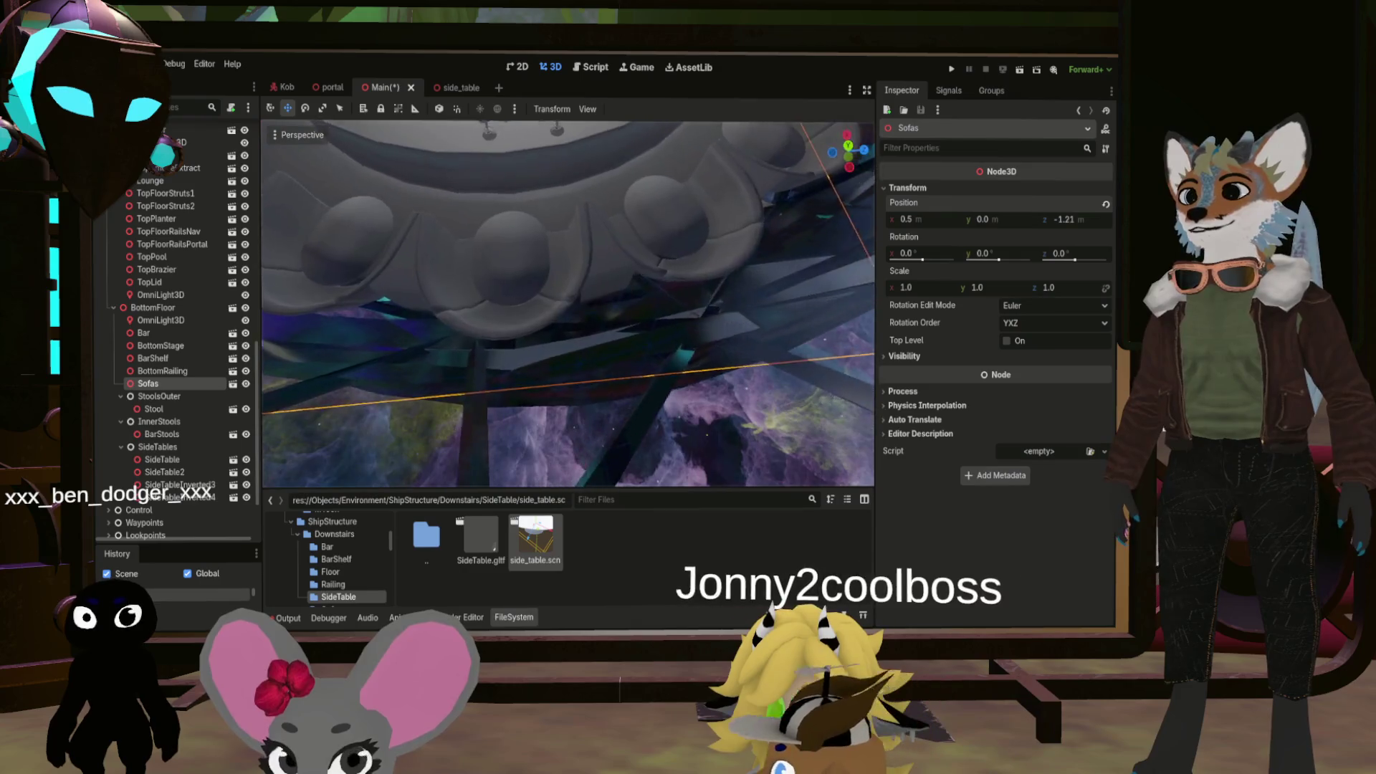
{"action": "key", "text": "w"}
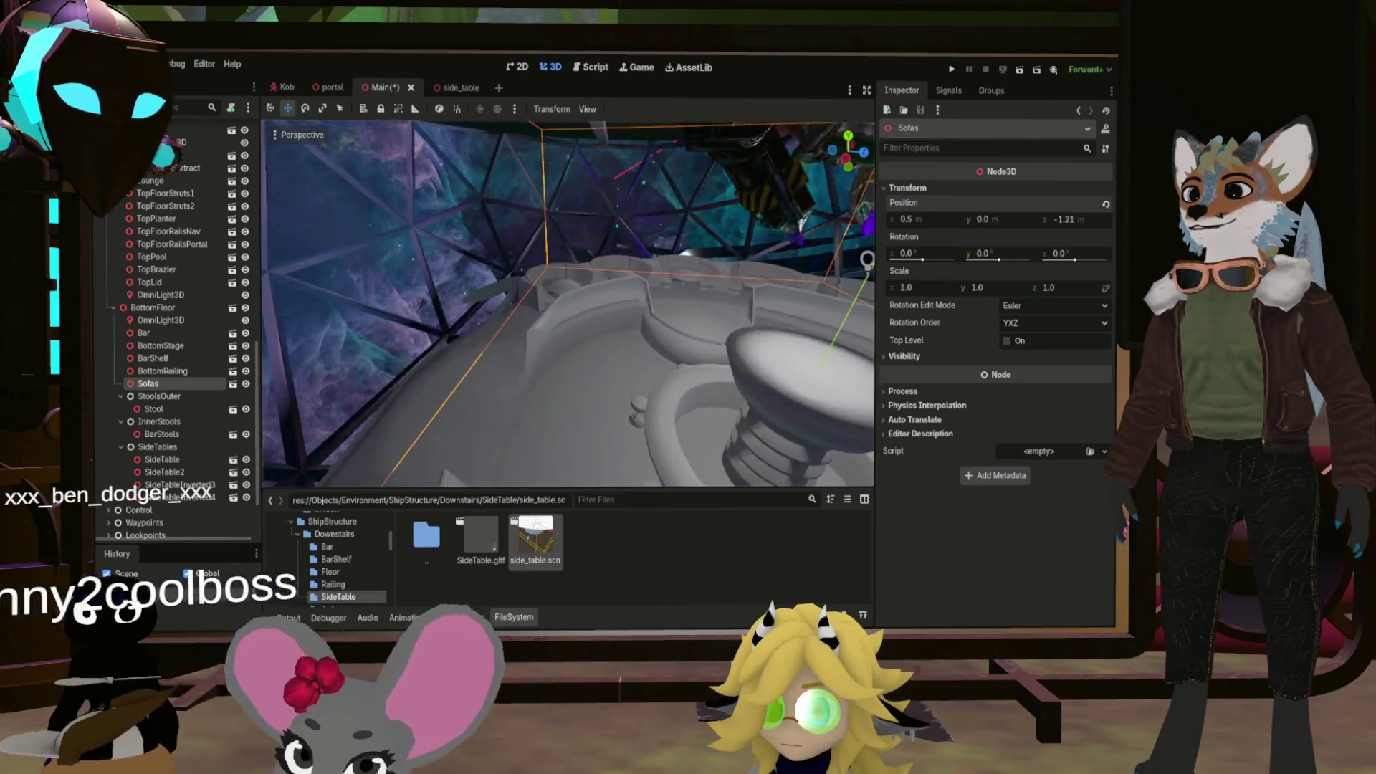
{"action": "key", "text": "w"}
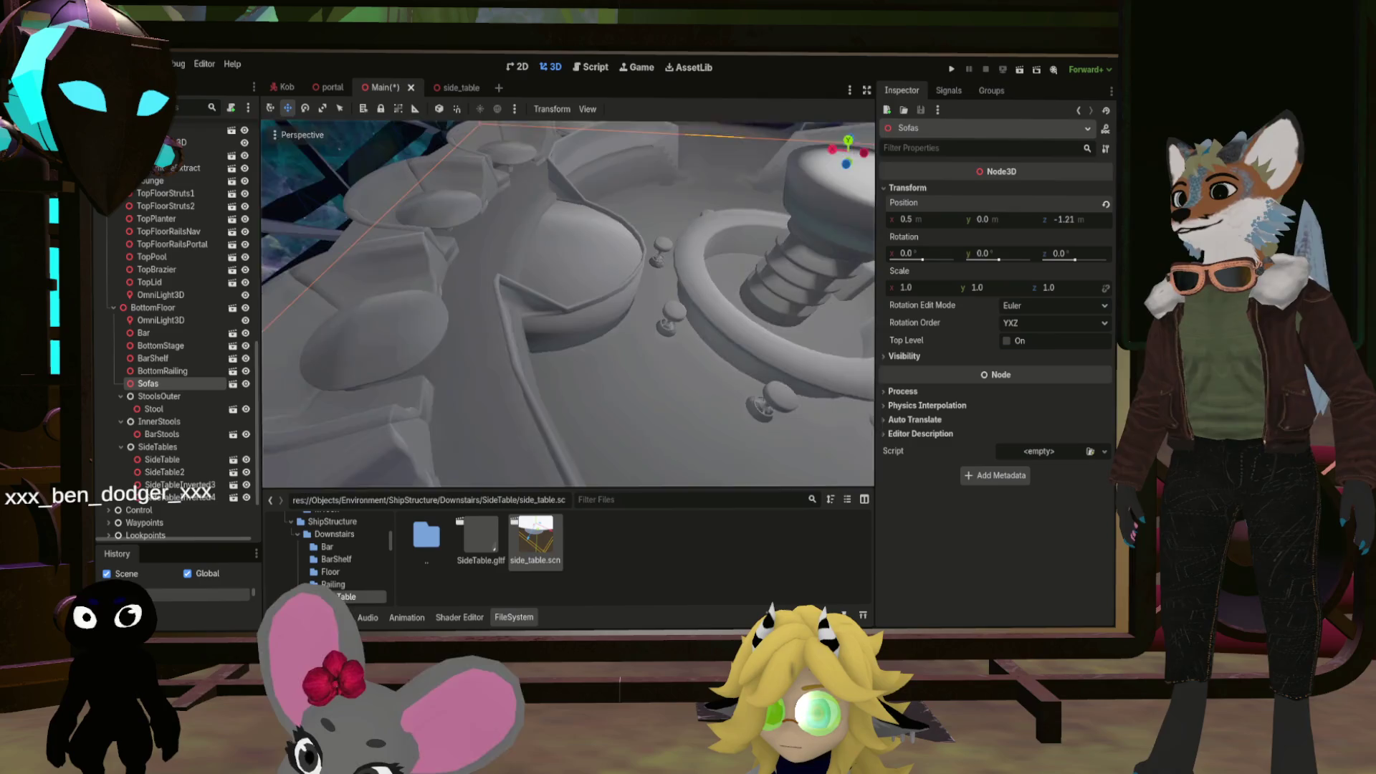
{"action": "key", "text": "w"}
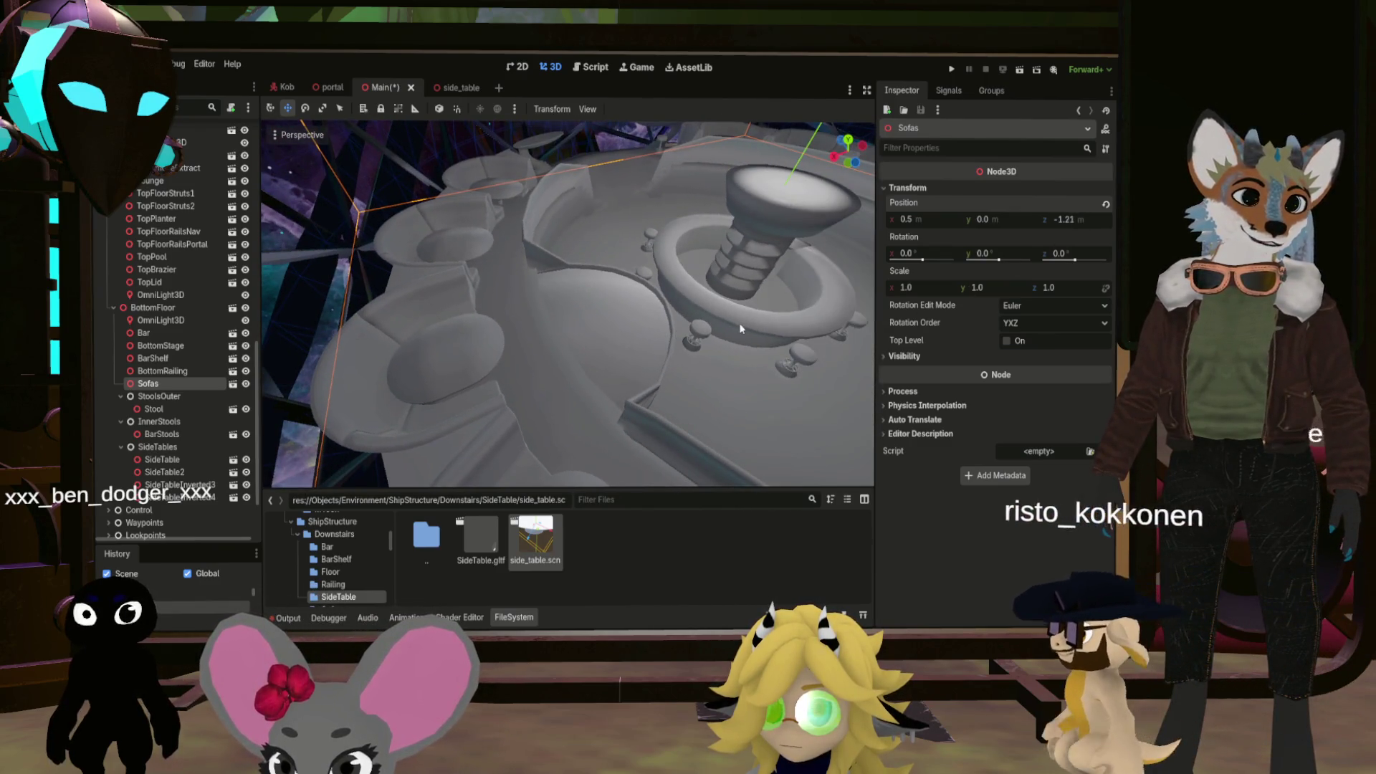
{"action": "key", "text": "f"}
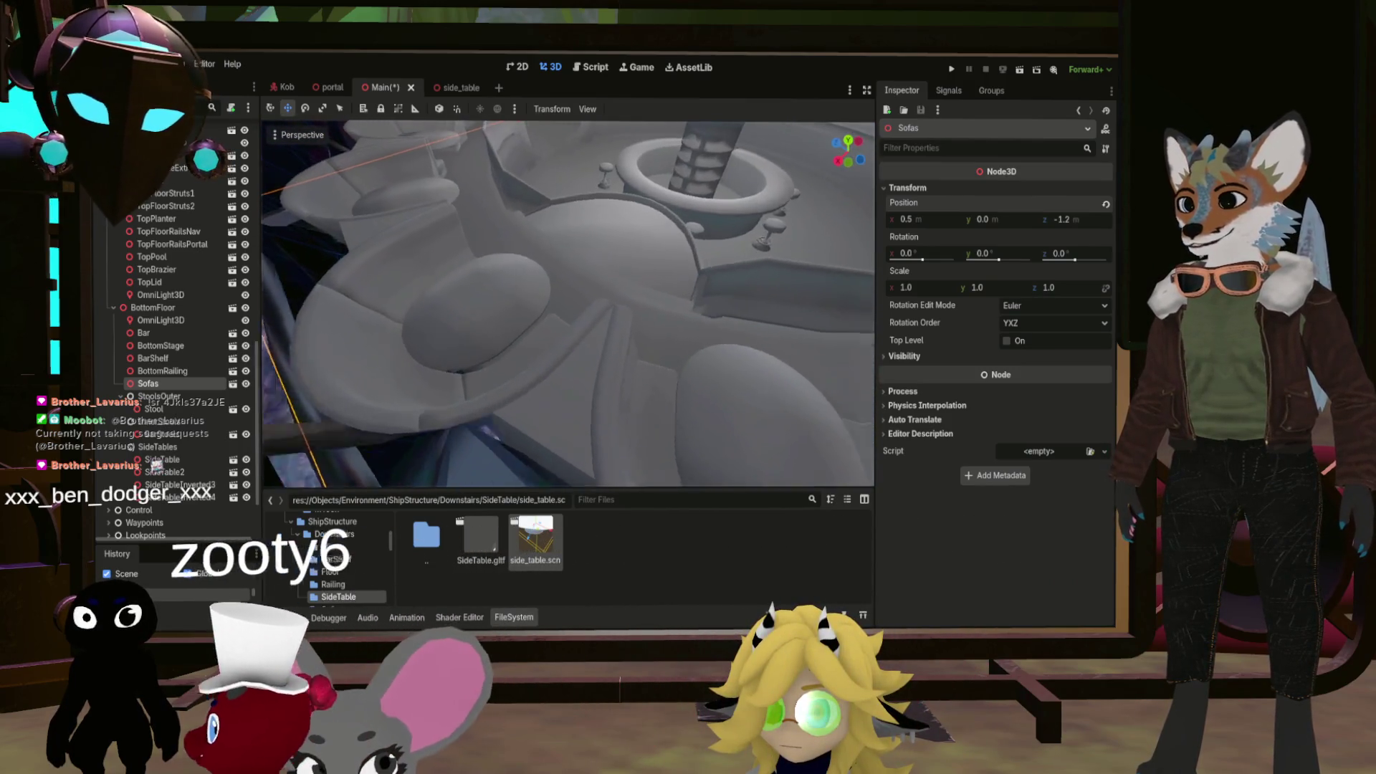
Zoom in and out to inspect the sofas, stools and circular bar
{"action": "scroll", "coordinate": [568, 303], "scroll_direction": "up", "scroll_amount": 8}
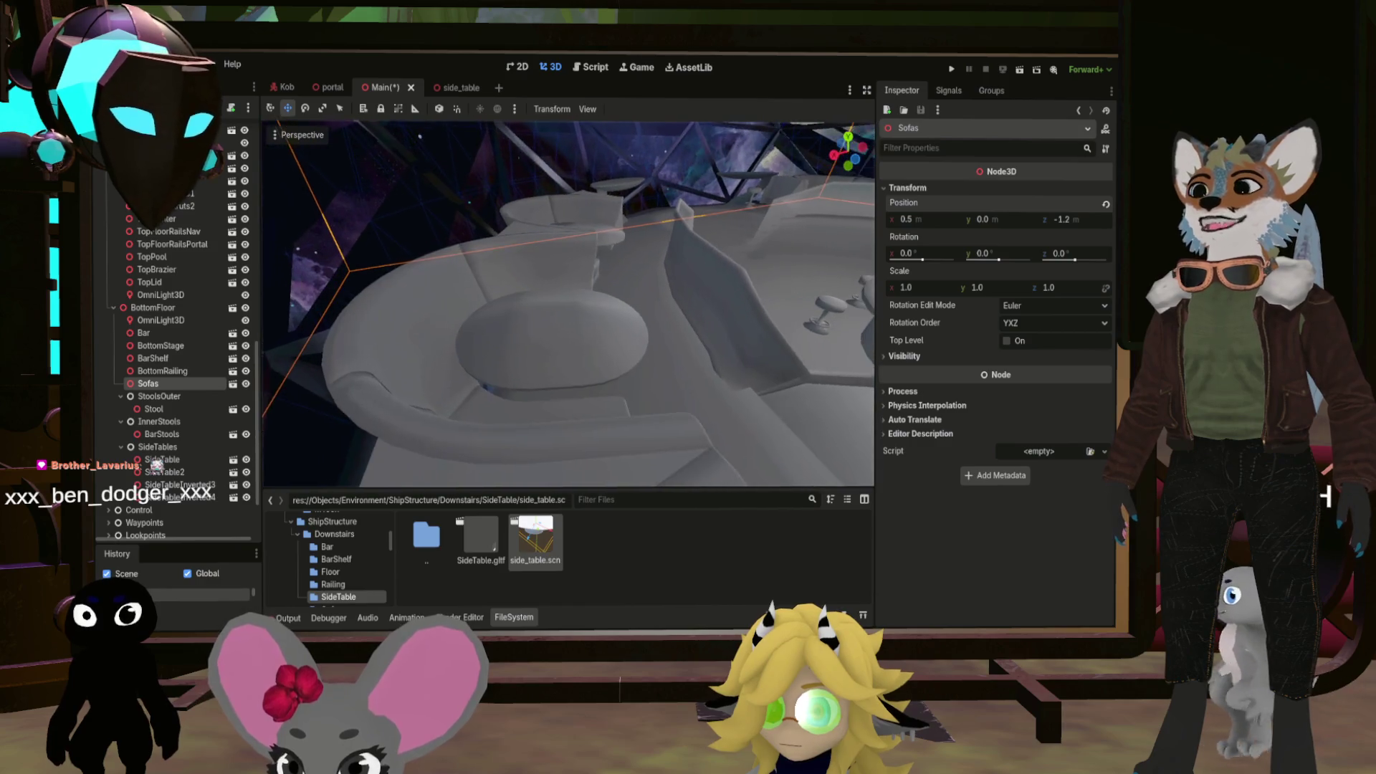
{"action": "scroll", "coordinate": [568, 304], "scroll_direction": "up", "scroll_amount": 8}
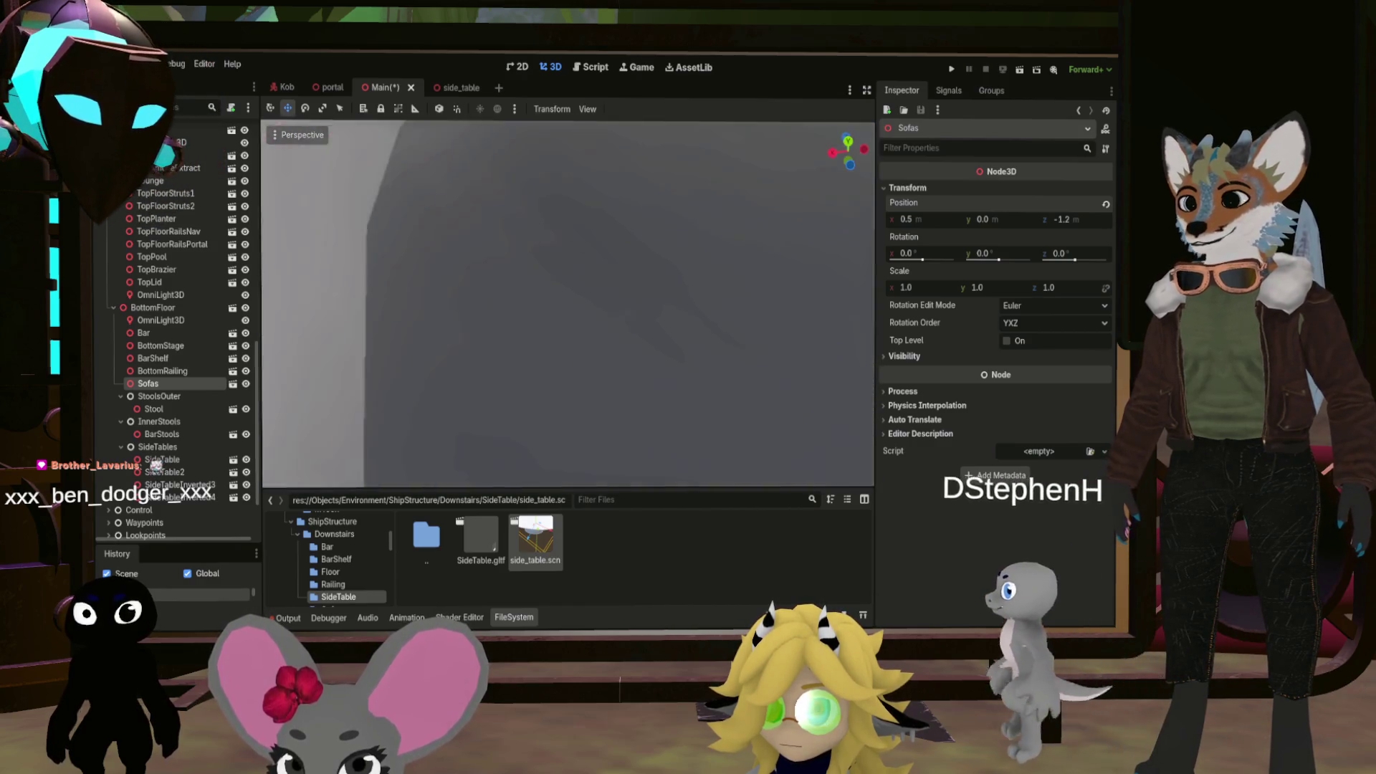
{"action": "scroll", "coordinate": [567, 304], "scroll_direction": "up", "scroll_amount": 5}
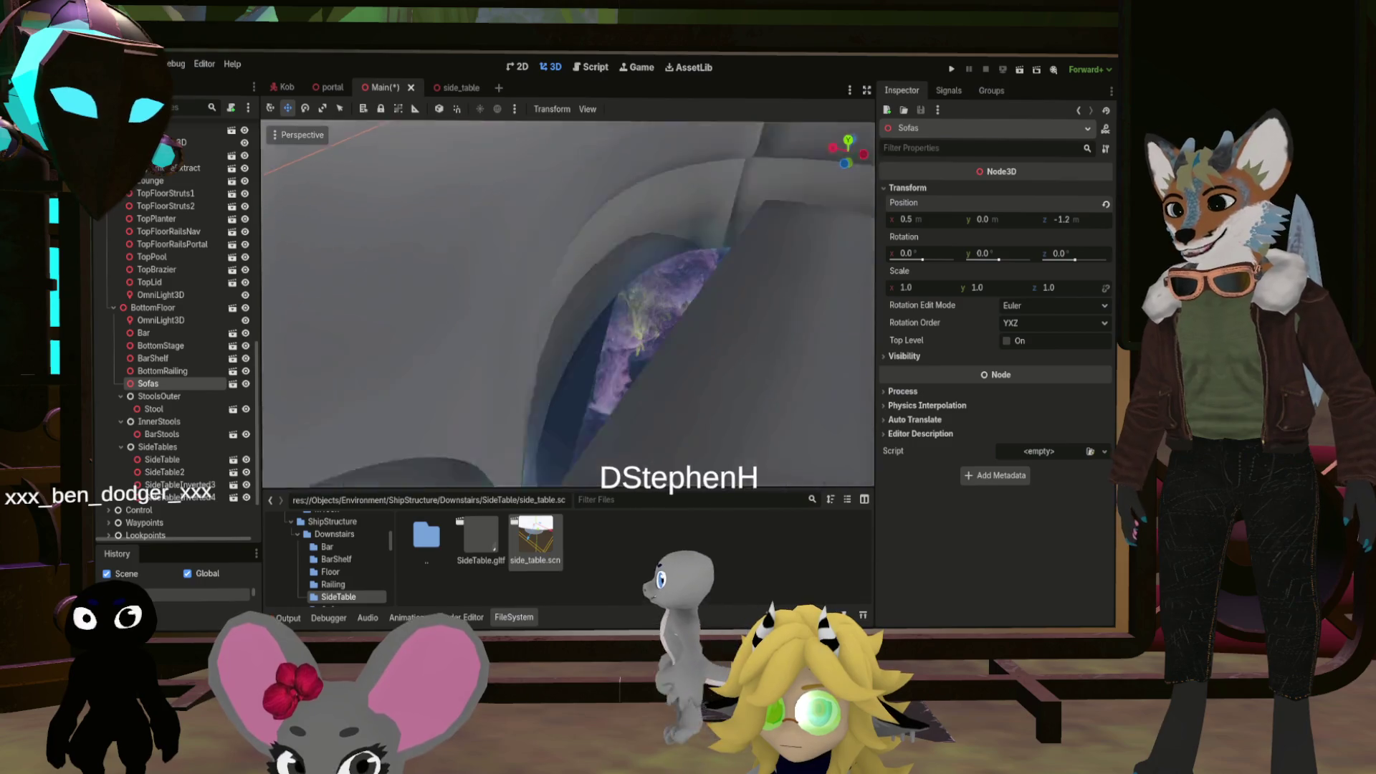
{"action": "scroll", "coordinate": [568, 303], "scroll_direction": "up", "scroll_amount": 5}
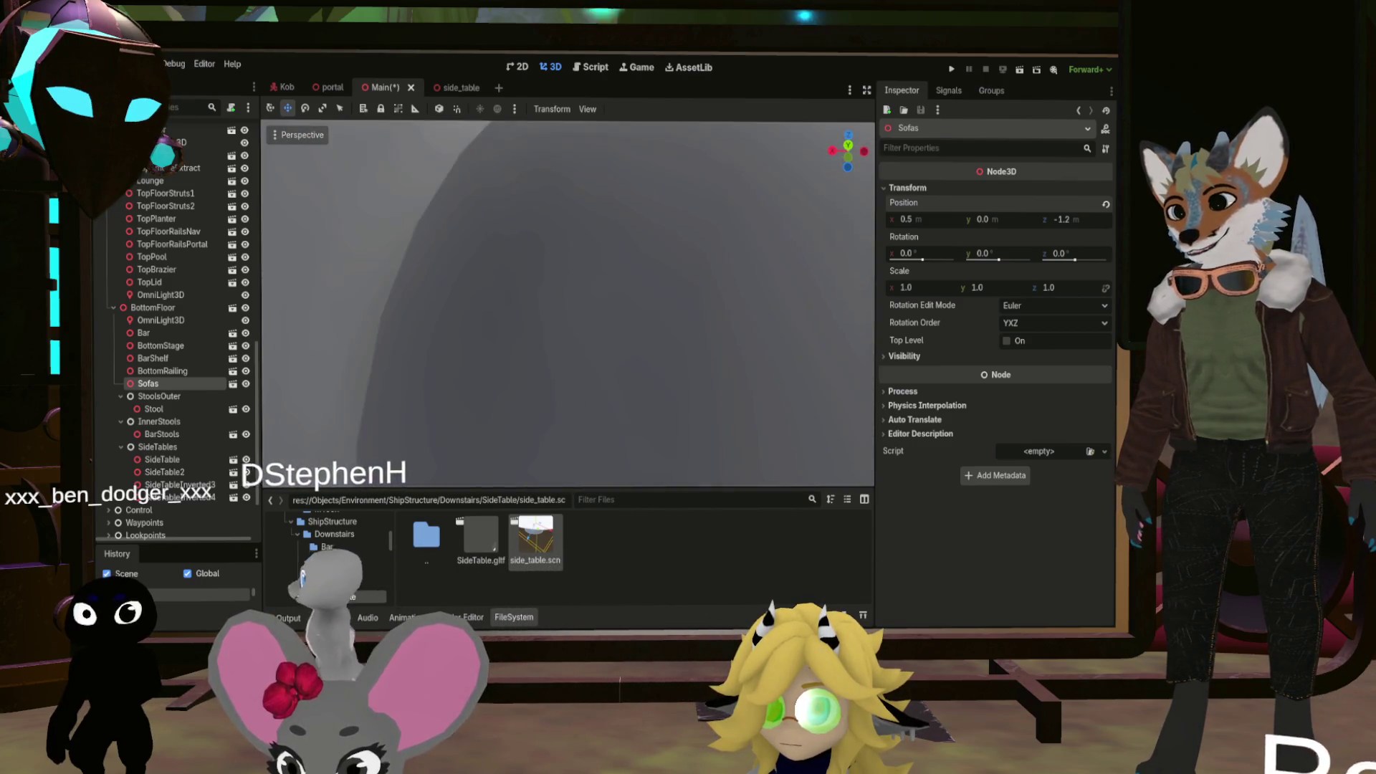
{"action": "scroll", "coordinate": [568, 304], "scroll_direction": "down", "scroll_amount": 5}
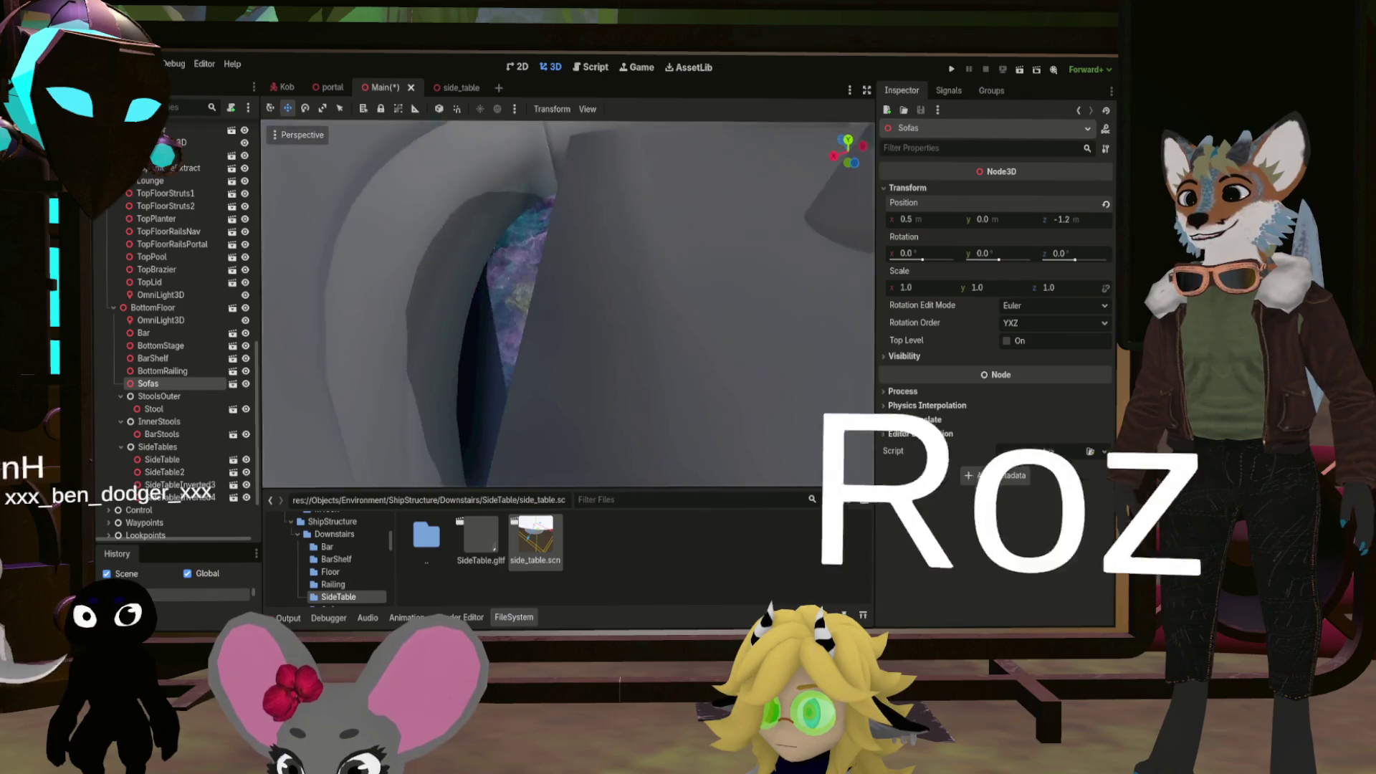
{"action": "scroll", "coordinate": [568, 304], "scroll_direction": "up", "scroll_amount": 5}
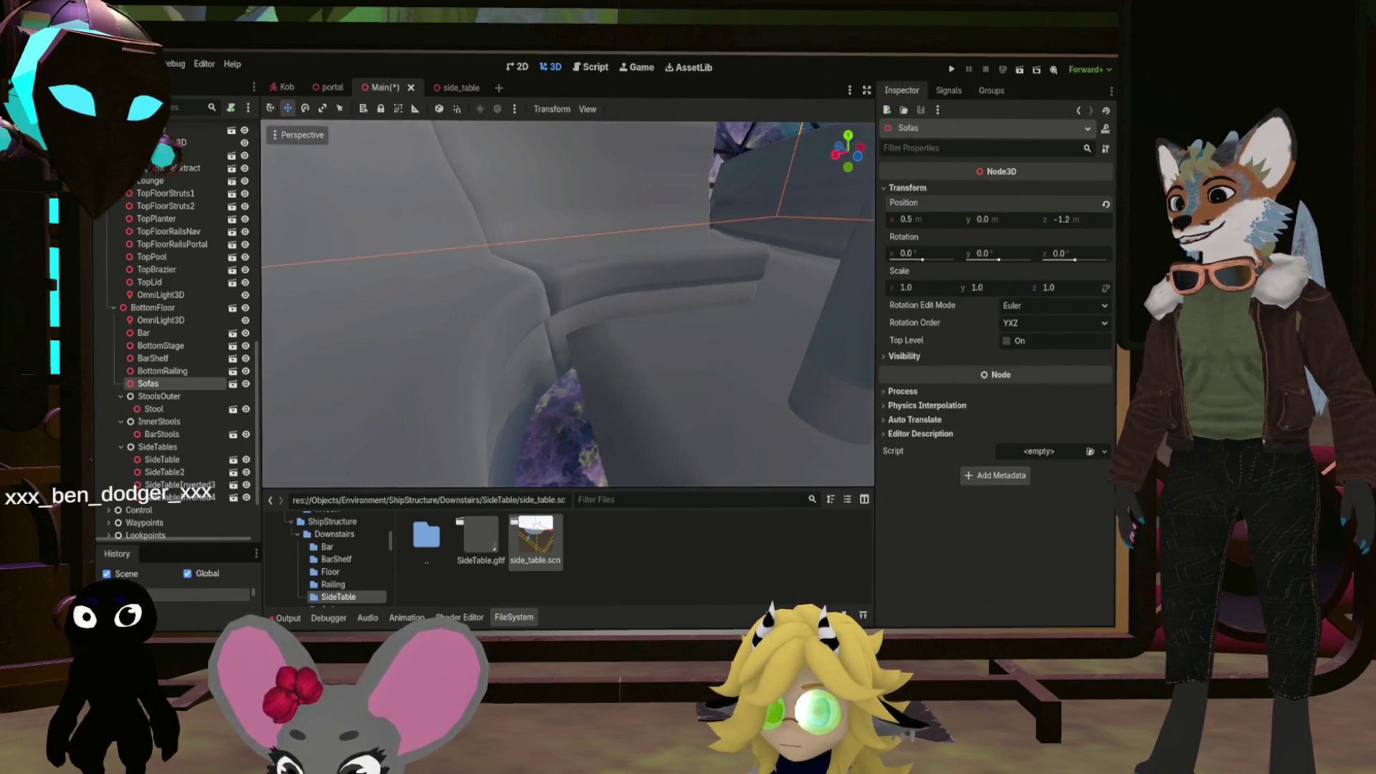
{"action": "scroll", "coordinate": [487, 368], "scroll_direction": "down", "scroll_amount": 10}
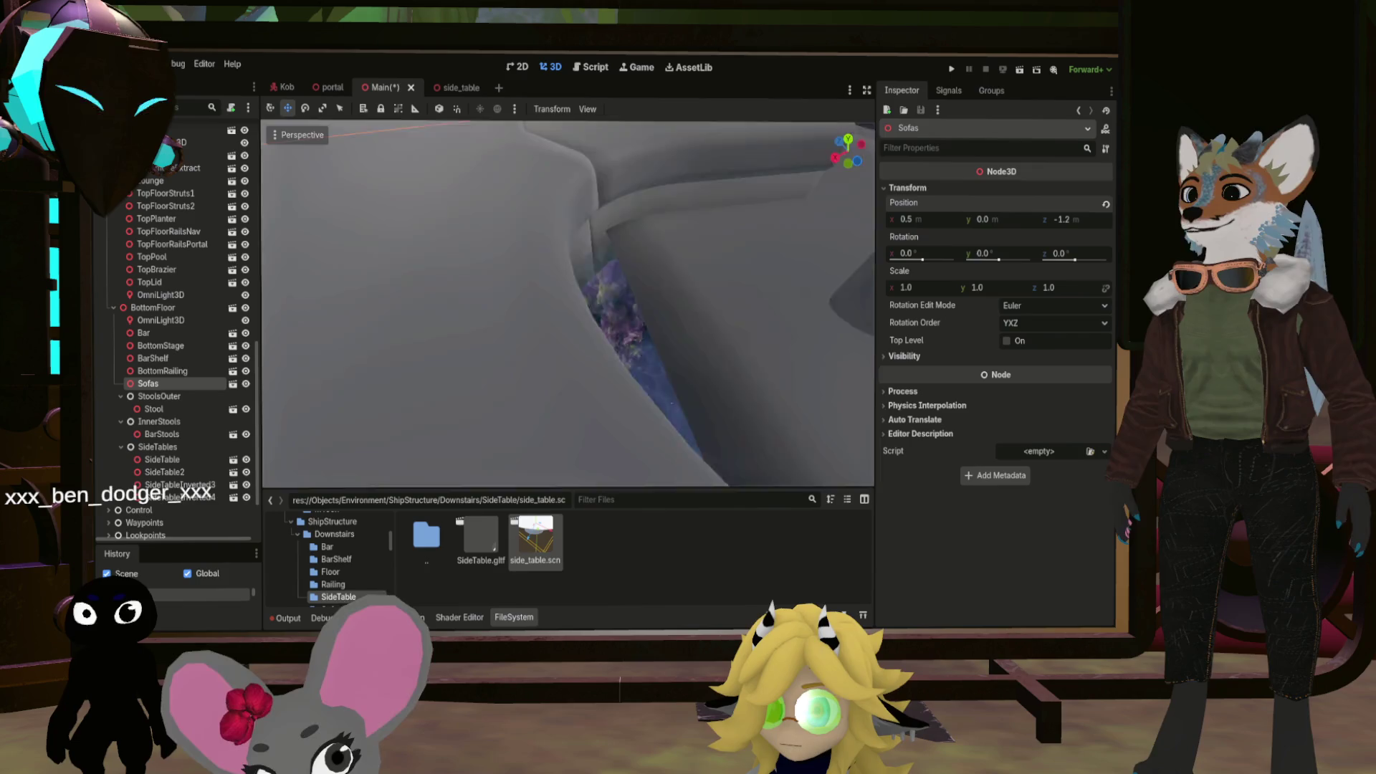
{"action": "scroll", "coordinate": [568, 304], "scroll_direction": "down", "scroll_amount": 8}
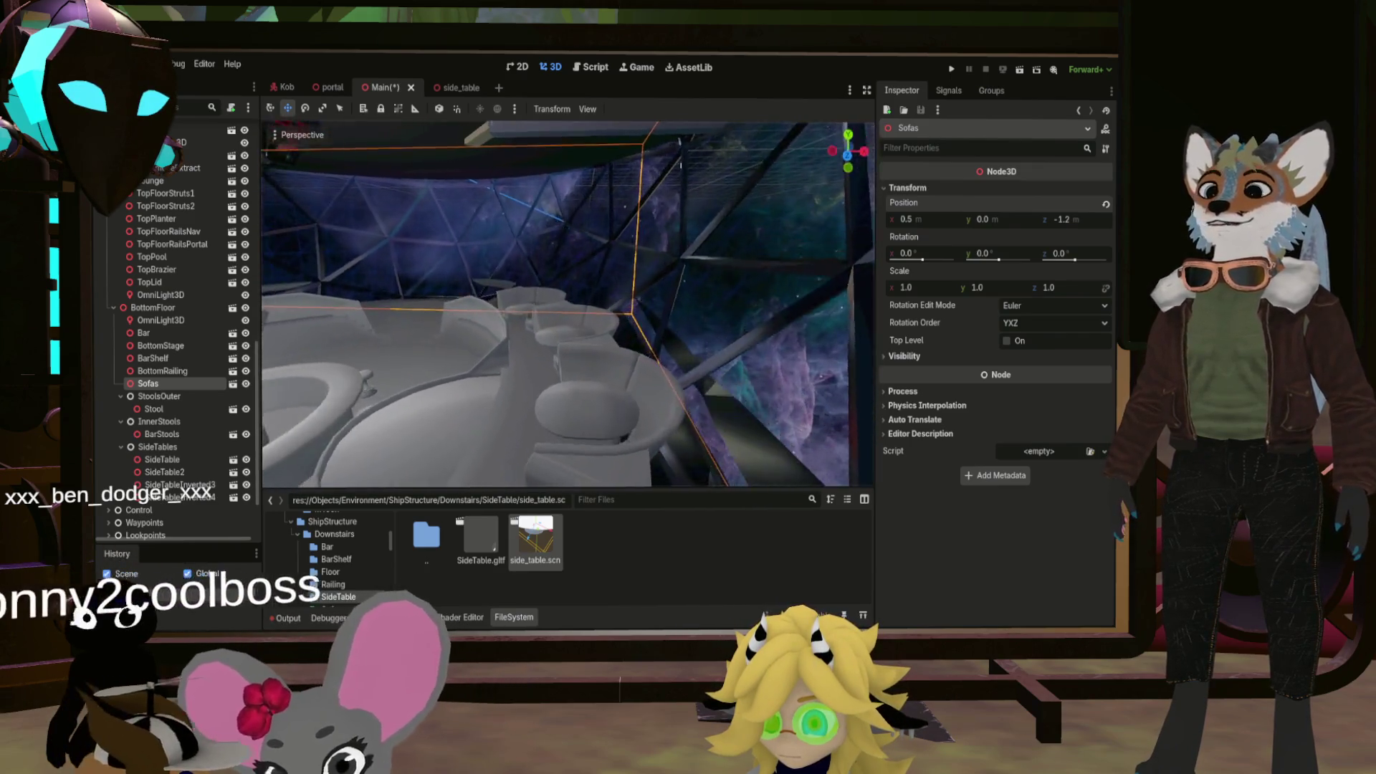
{"action": "scroll", "coordinate": [568, 304], "scroll_direction": "up", "scroll_amount": 8}
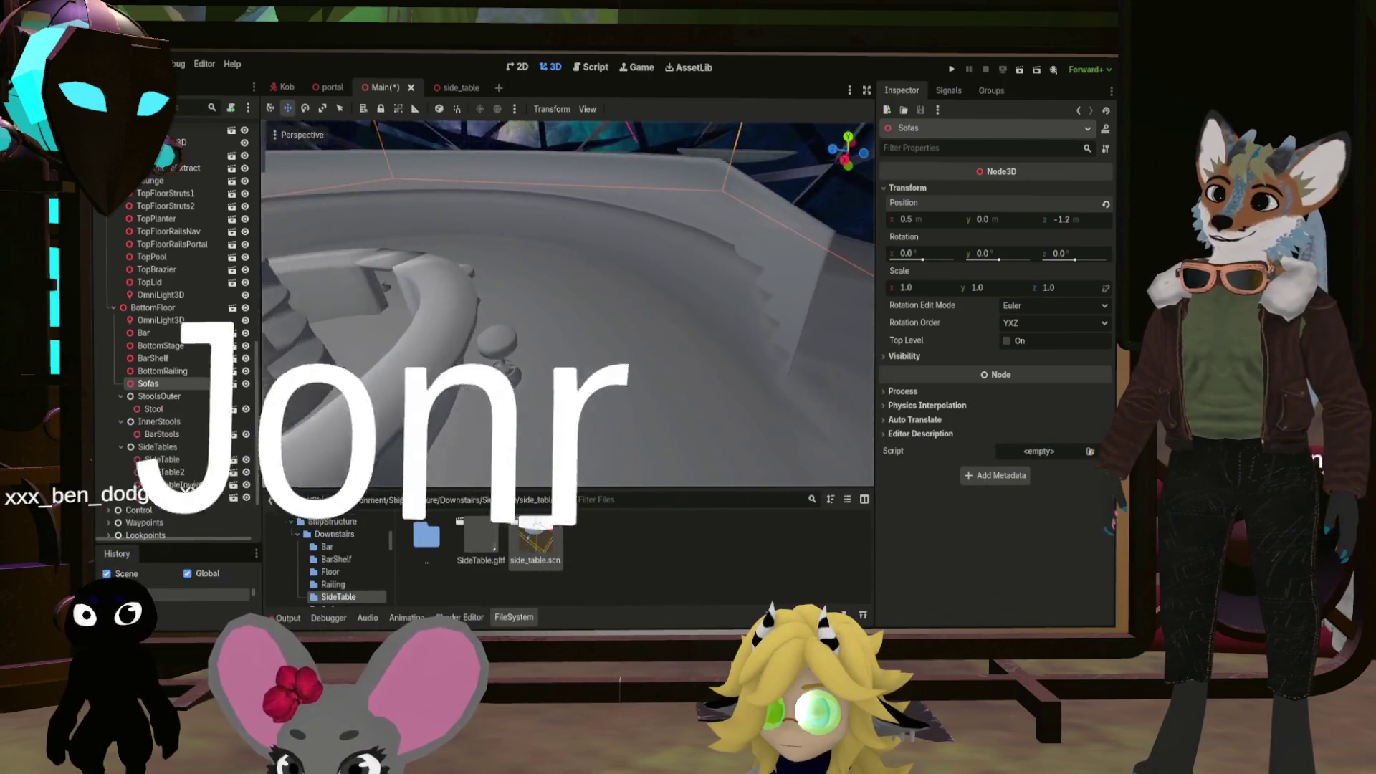
{"action": "scroll", "coordinate": [567, 304], "scroll_direction": "up", "scroll_amount": 6}
{"action": "scroll", "coordinate": [568, 304], "scroll_direction": "down", "scroll_amount": 6}
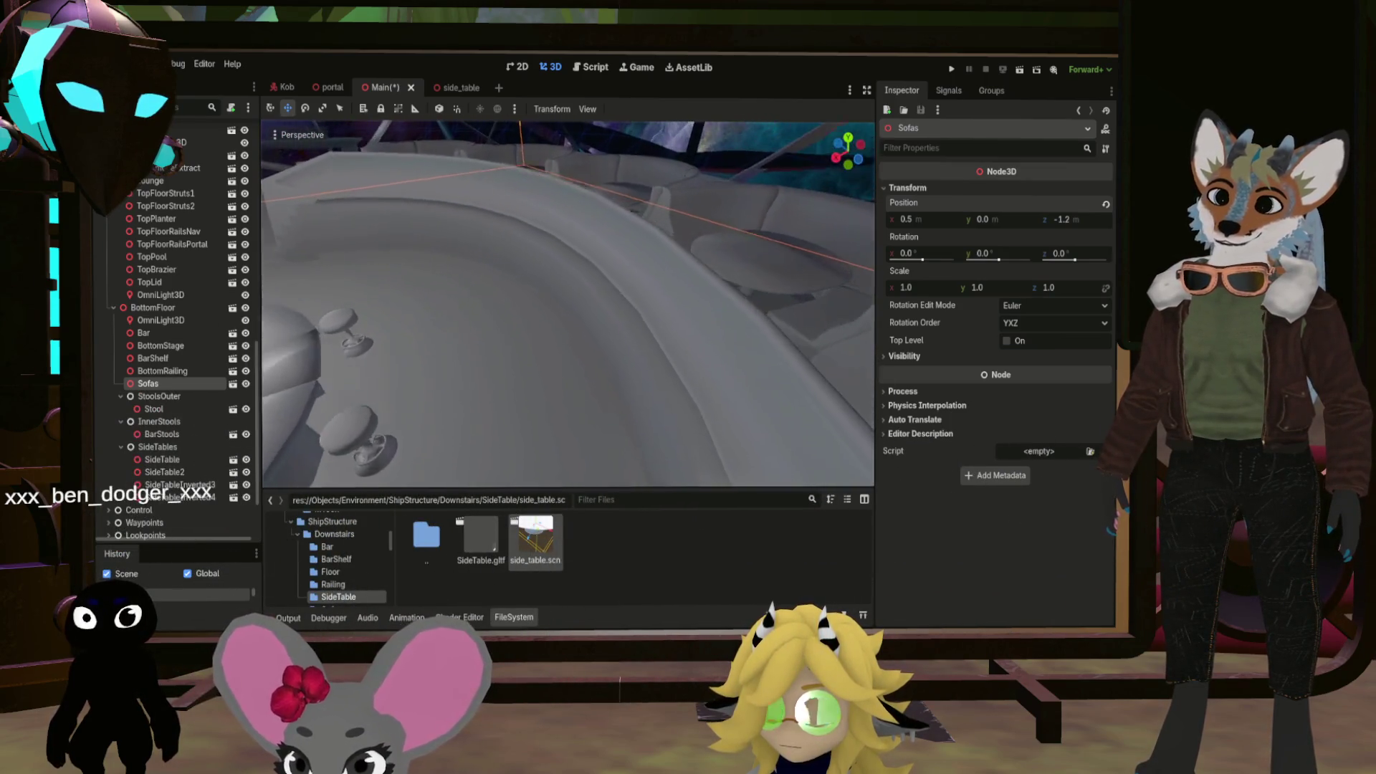
{"action": "scroll", "coordinate": [567, 304], "scroll_direction": "down", "scroll_amount": 6}
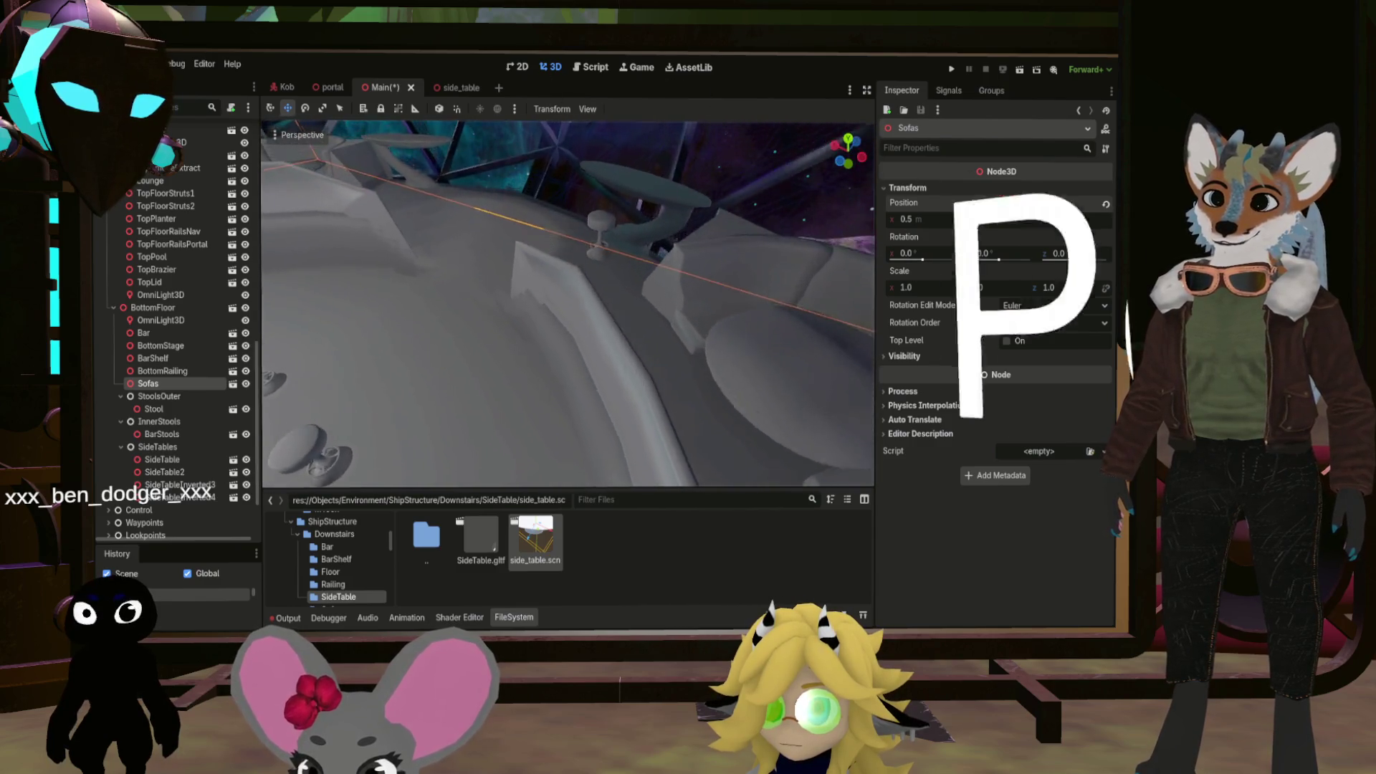
{"action": "scroll", "coordinate": [521, 455], "scroll_direction": "up", "scroll_amount": 6}
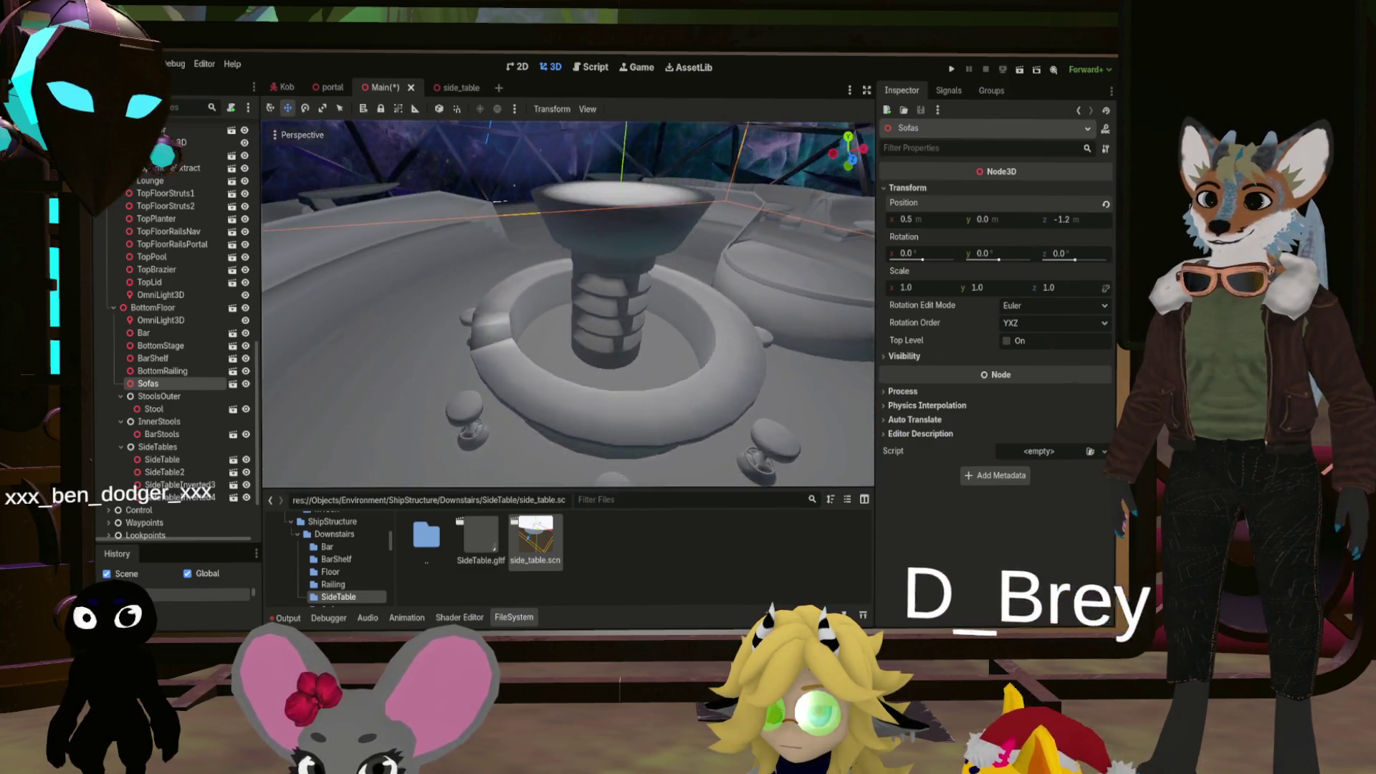
Save the Main scene
{"action": "key", "text": "ctrl+s"}
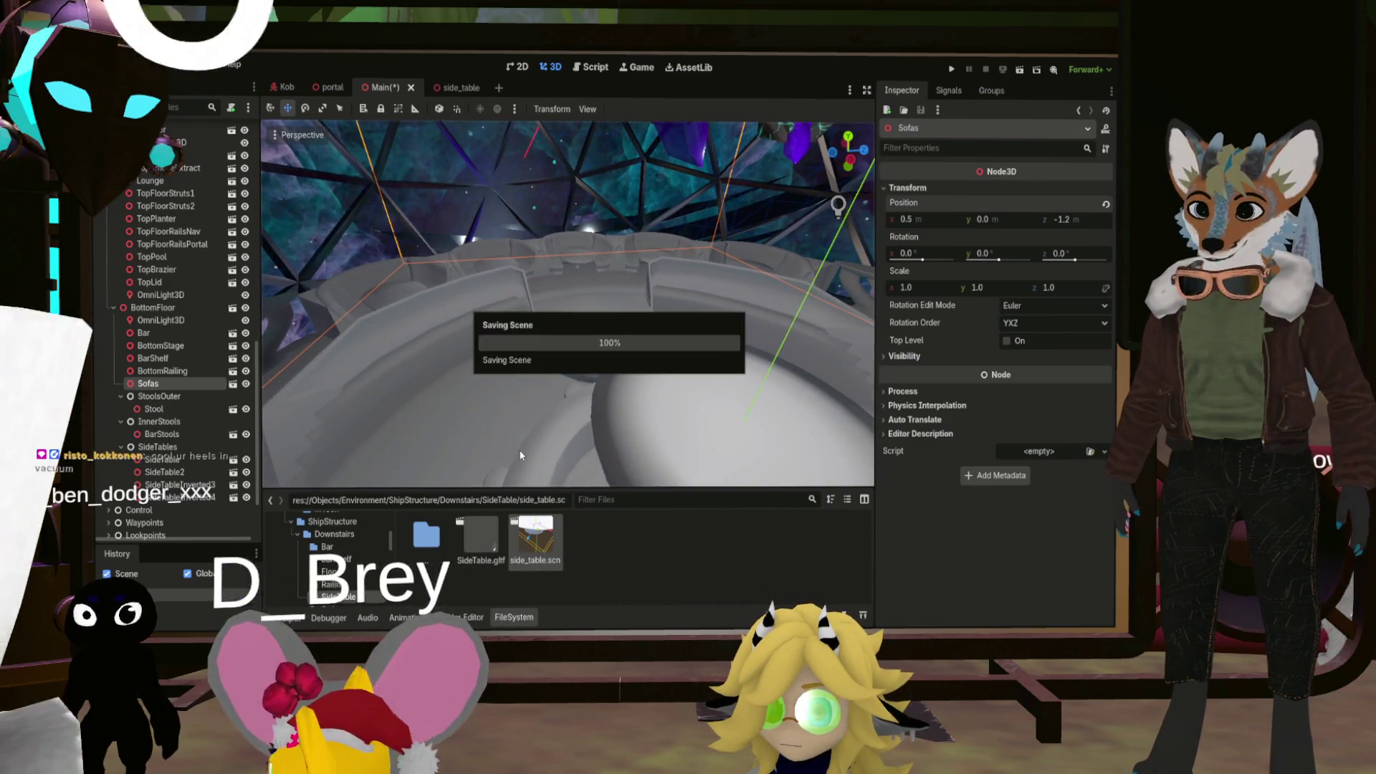
{"action": "scroll", "coordinate": [521, 455], "scroll_direction": "down", "scroll_amount": 5}
{"action": "scroll", "coordinate": [568, 304], "scroll_direction": "down", "scroll_amount": 3}
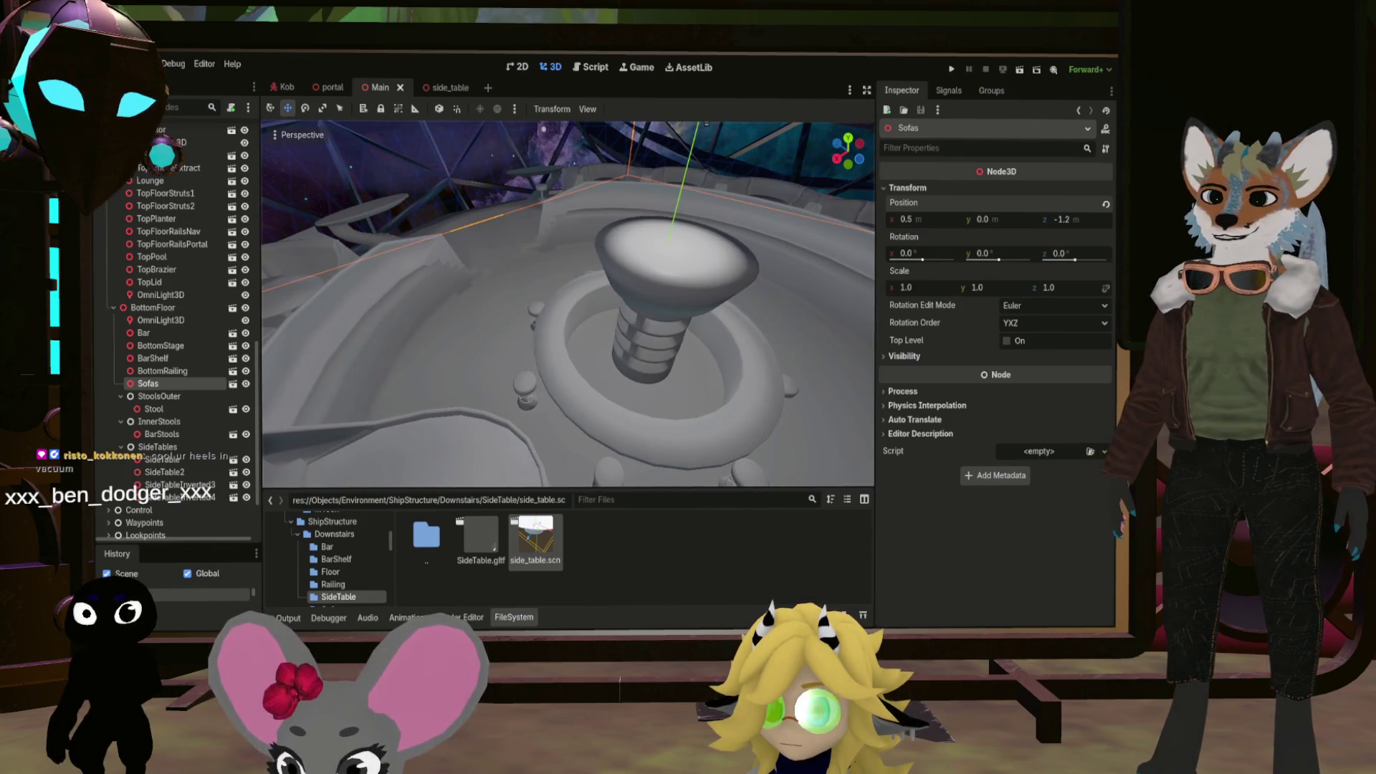
{"action": "scroll", "coordinate": [568, 304], "scroll_direction": "down", "scroll_amount": 4}
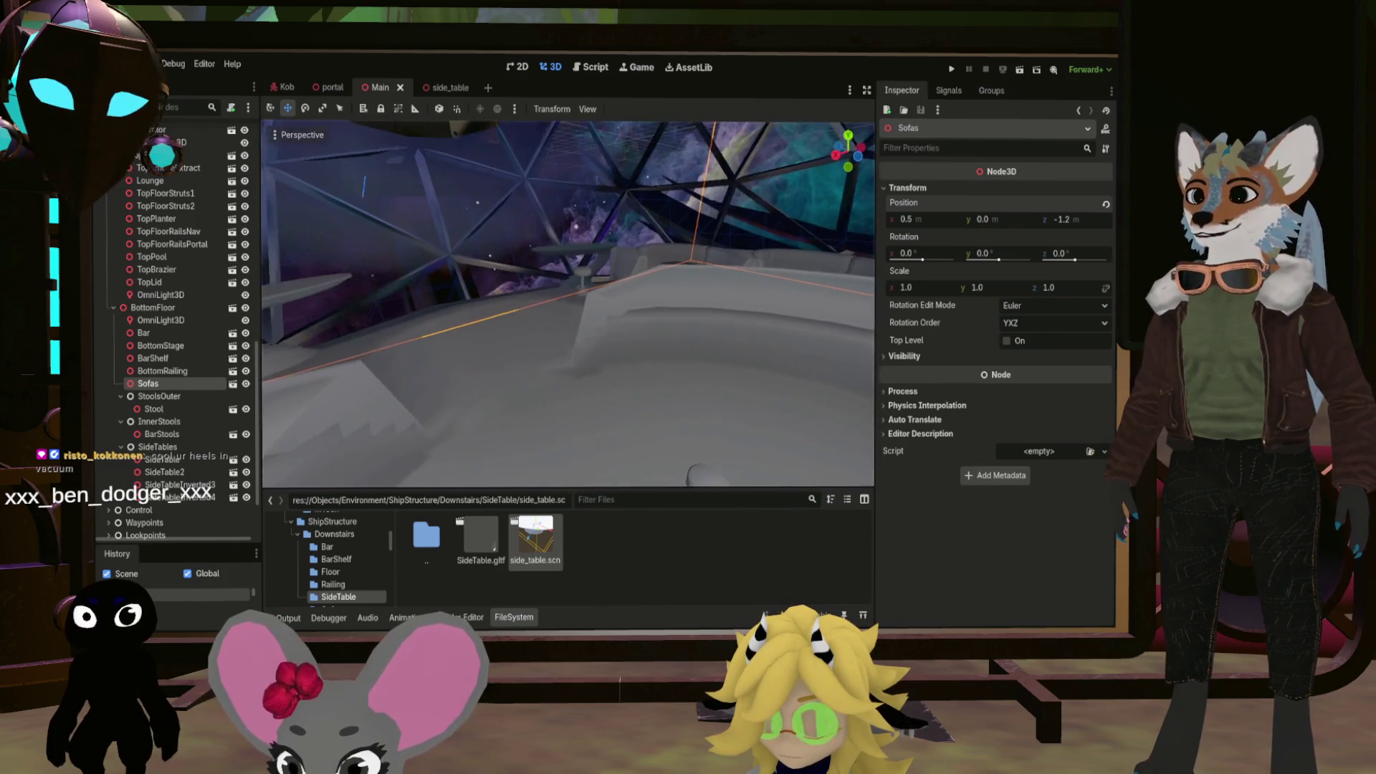
{"action": "scroll", "coordinate": [608, 364], "scroll_direction": "up", "scroll_amount": 3}
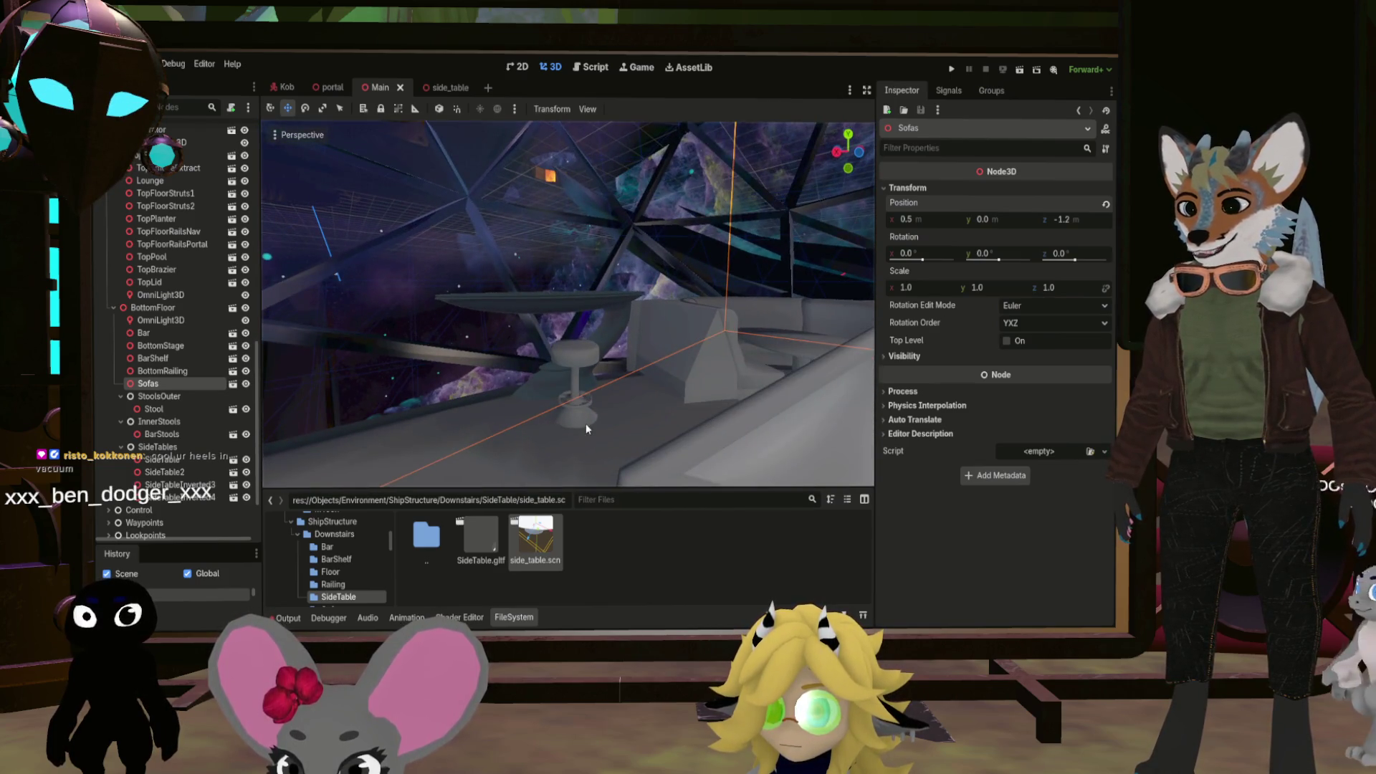
Focus the outer stool, duplicate it and undo the copy, then go up to the Downstairs folder
{"action": "left_click", "coordinate": [587, 424]}
{"action": "key", "text": "f"}
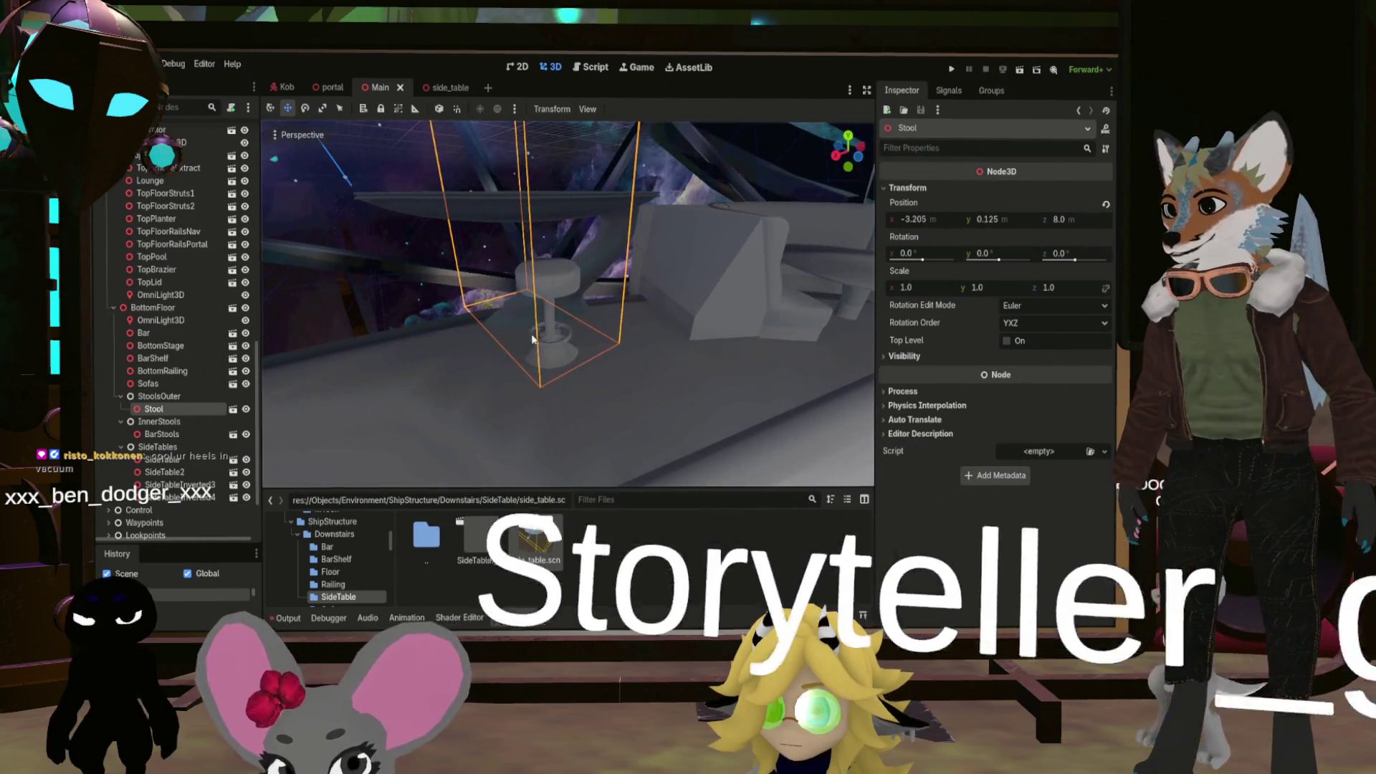
{"action": "scroll", "coordinate": [532, 339], "scroll_direction": "up", "scroll_amount": 3}
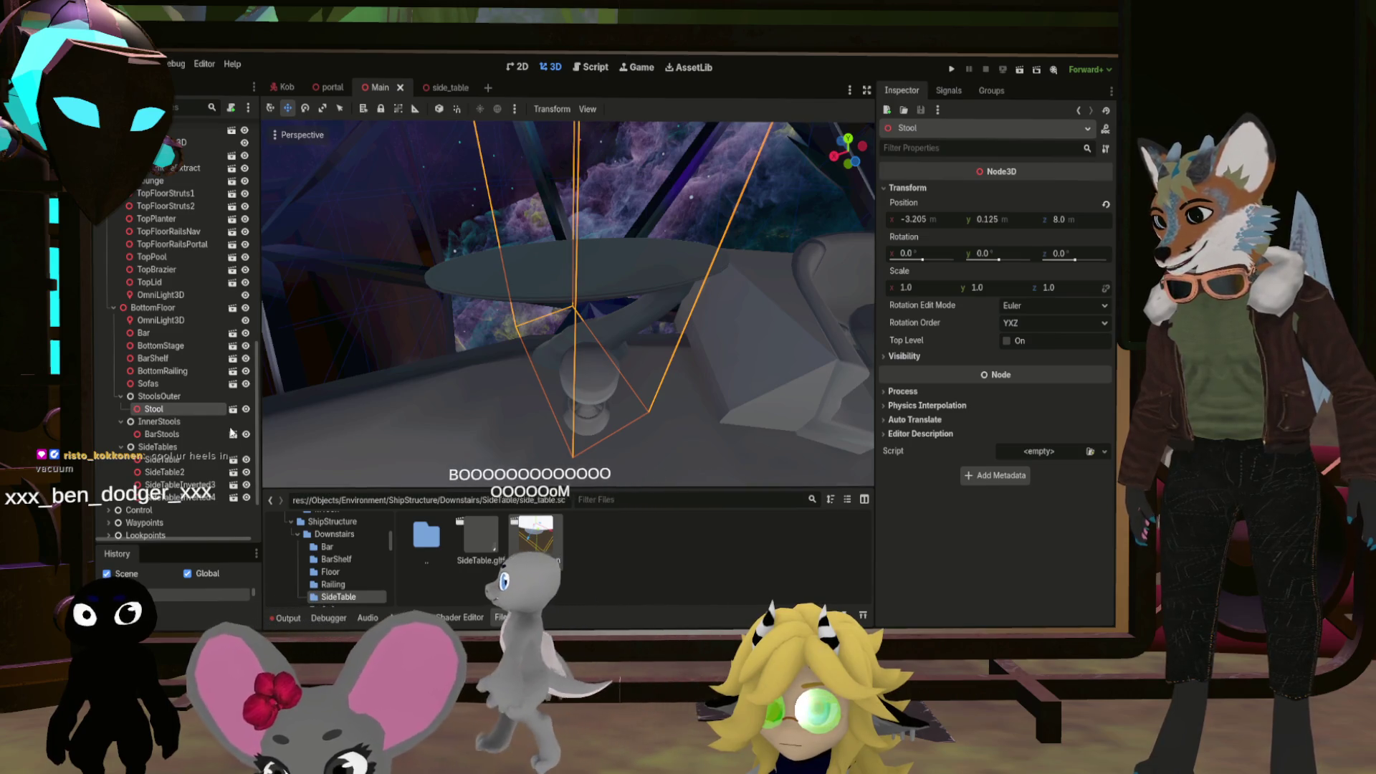
{"action": "key", "text": "ctrl+d"}
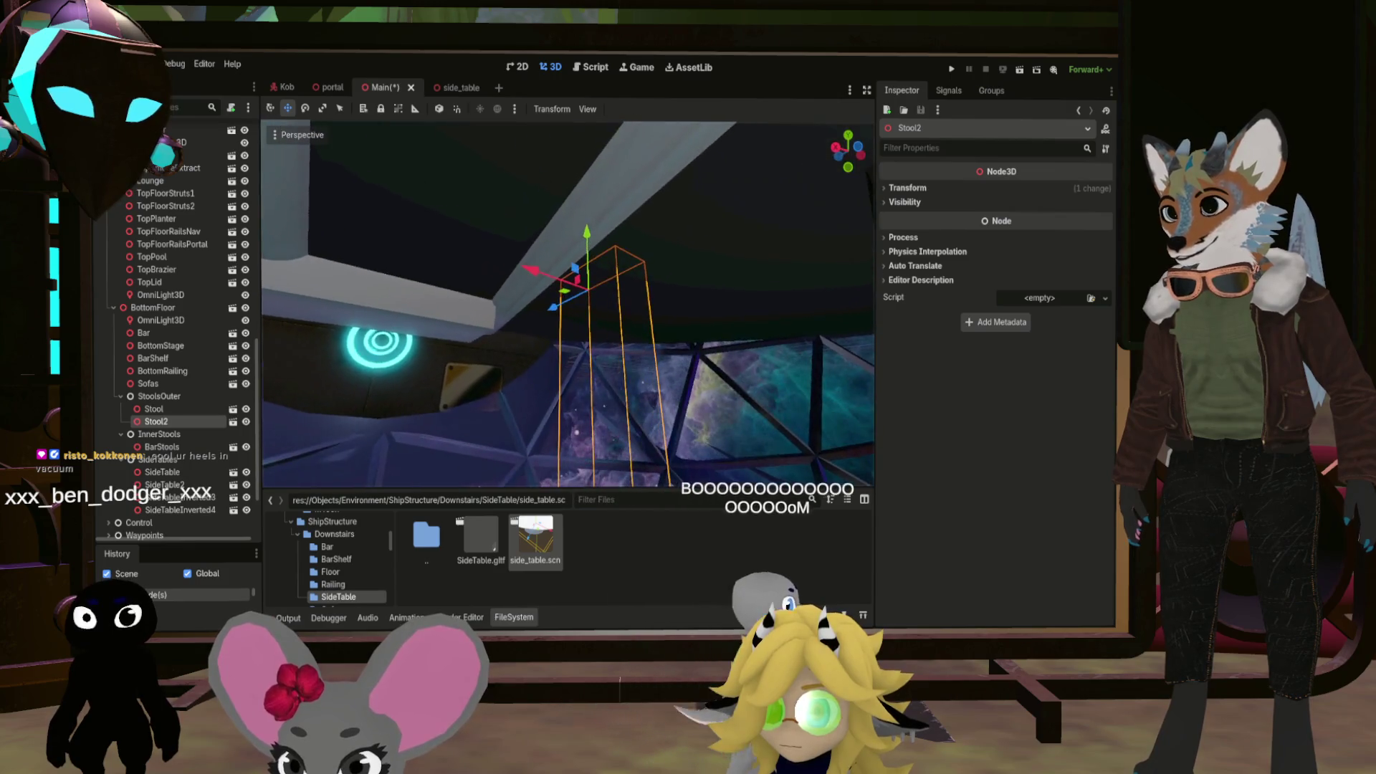
{"action": "key", "text": "ctrl+z"}
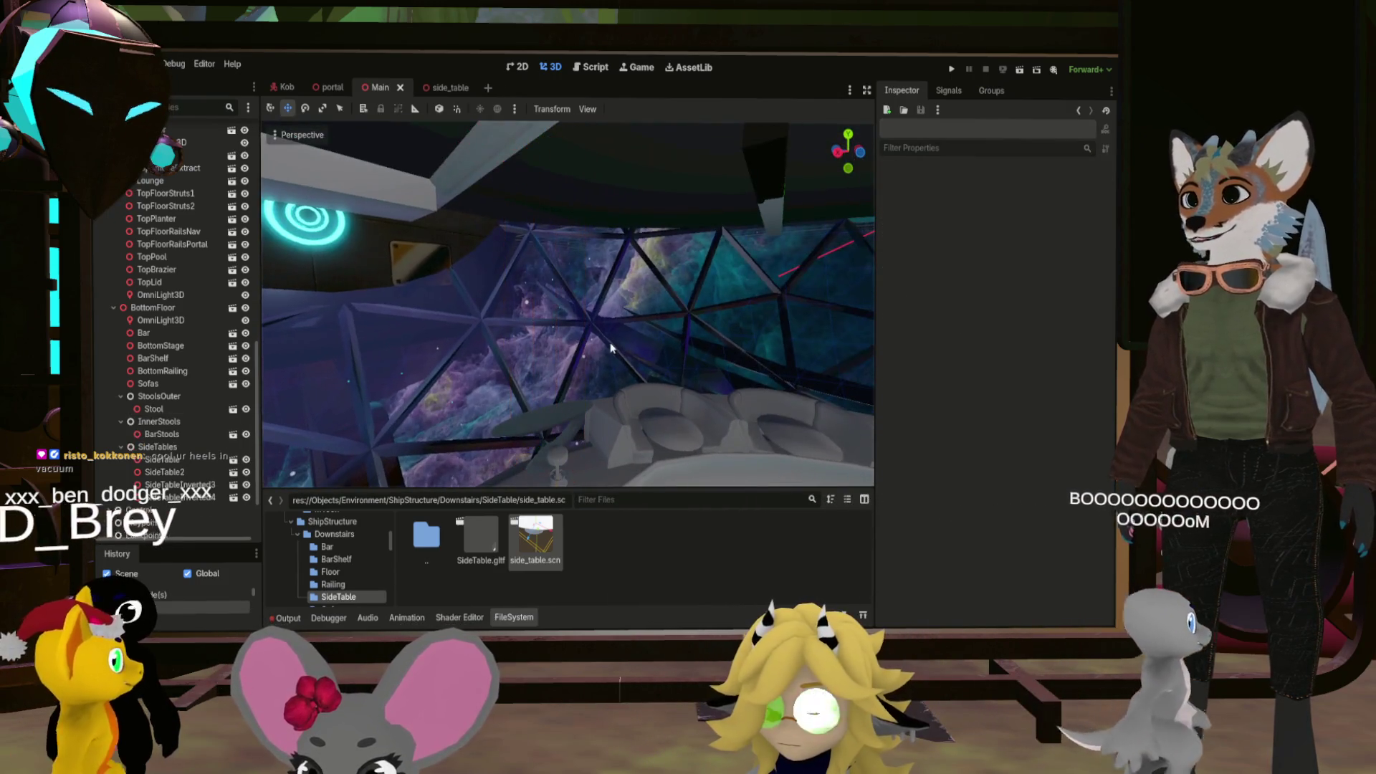
{"action": "left_click", "coordinate": [160, 412]}
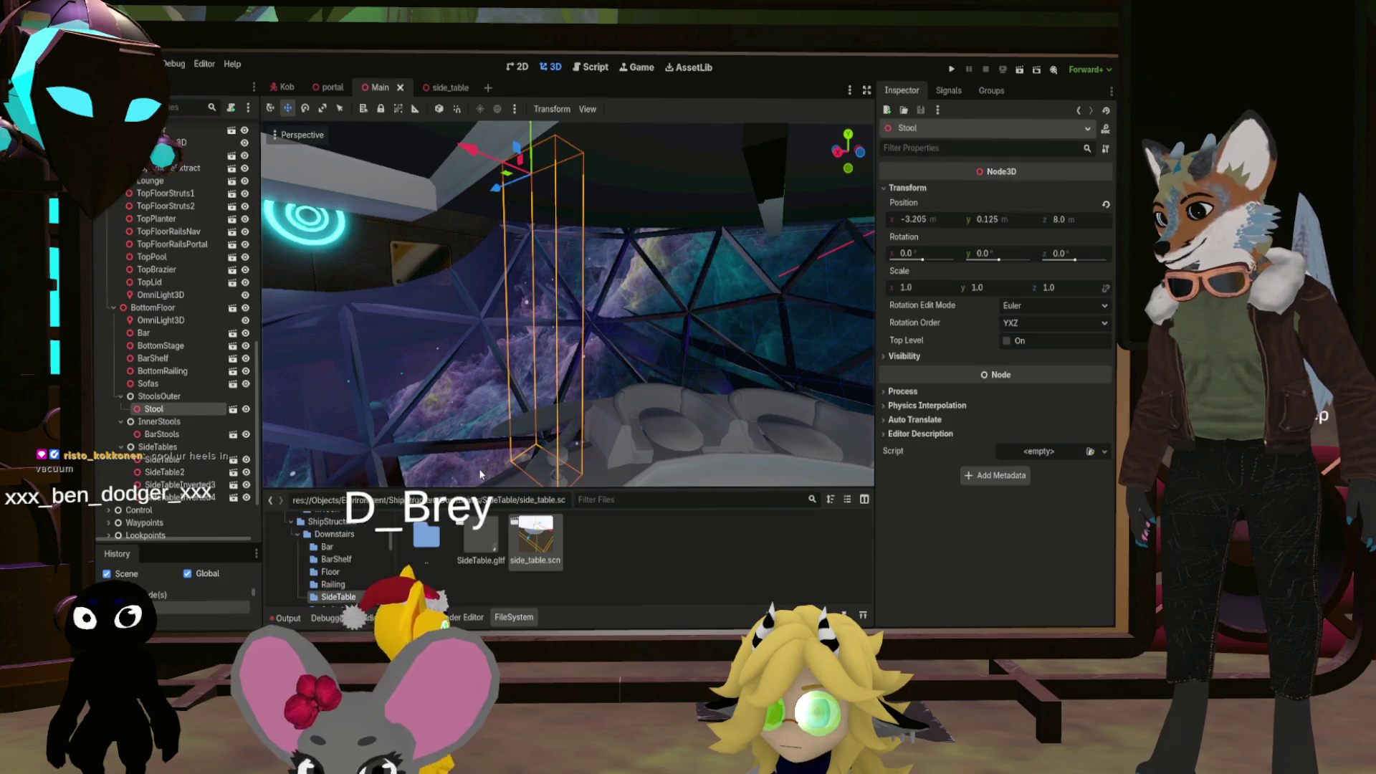
{"action": "double_click", "coordinate": [430, 536]}
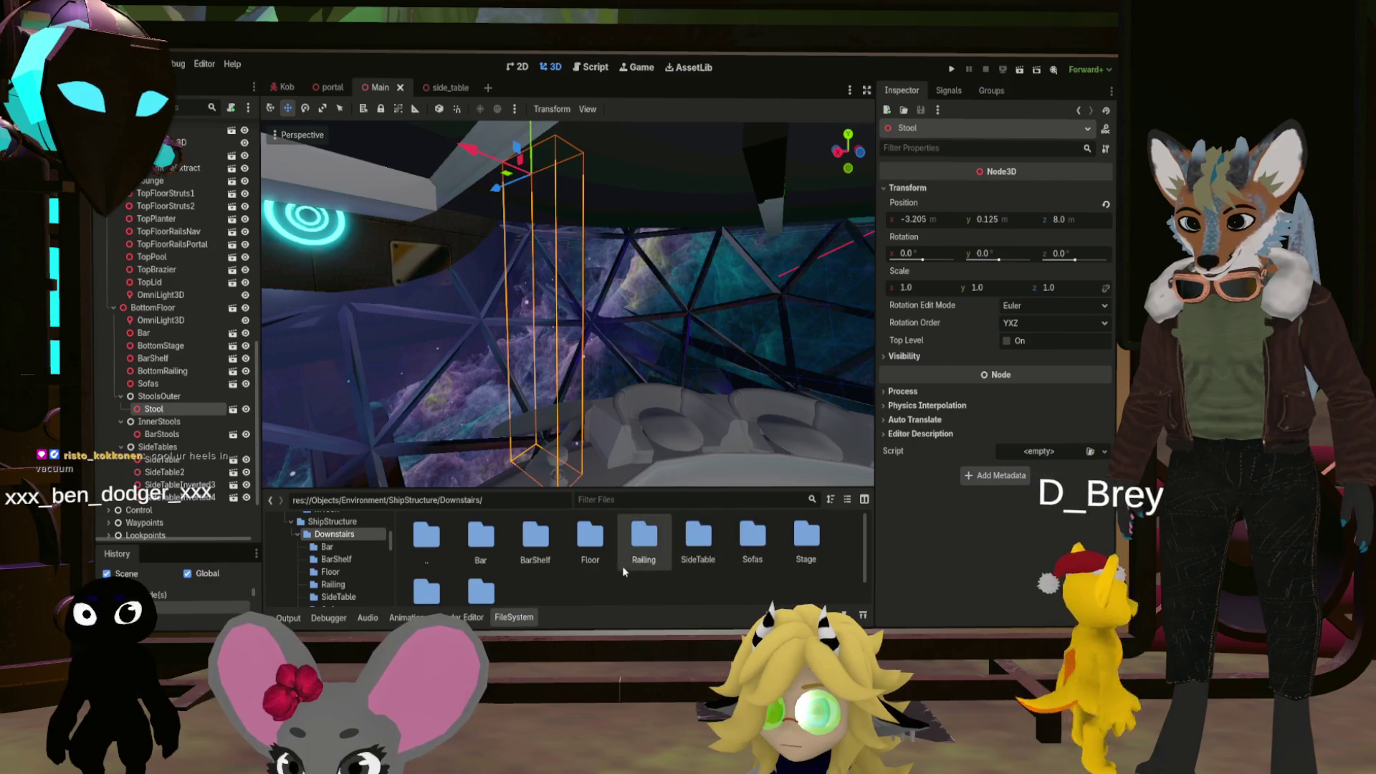
Open the Stools folder's bar_stool and stool scenes, then close bar_stool and keep stool
{"action": "scroll", "coordinate": [590, 560], "scroll_direction": "down", "scroll_amount": 1}
{"action": "double_click", "coordinate": [438, 562]}
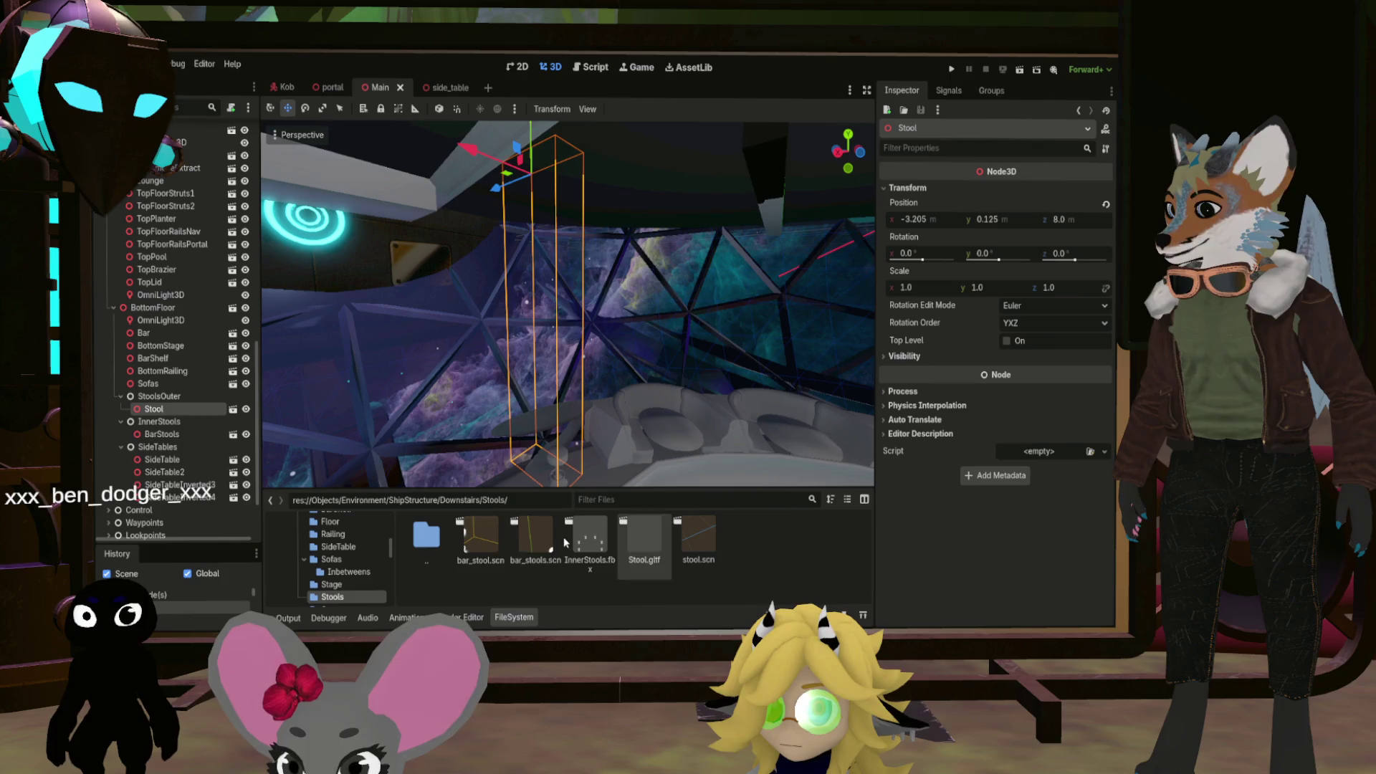
{"action": "double_click", "coordinate": [495, 532]}
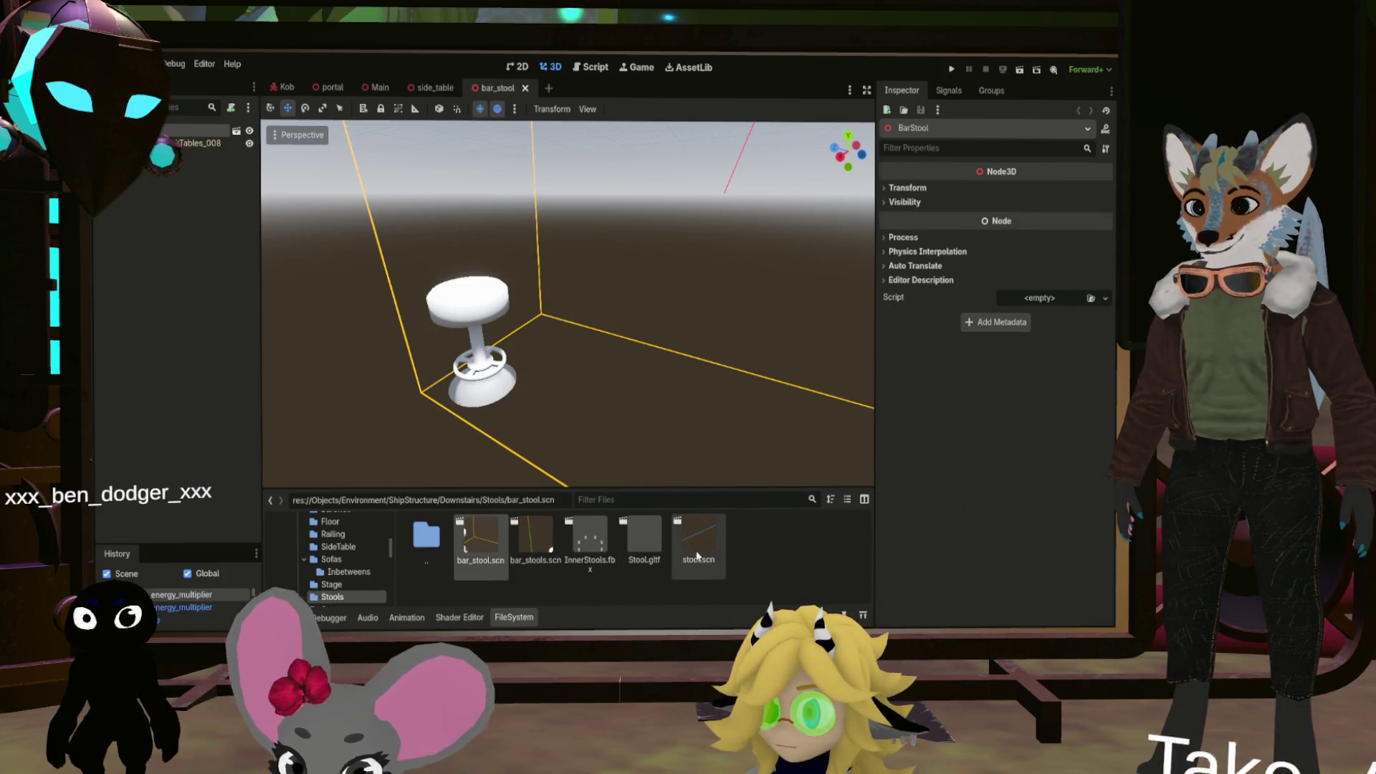
{"action": "double_click", "coordinate": [699, 553]}
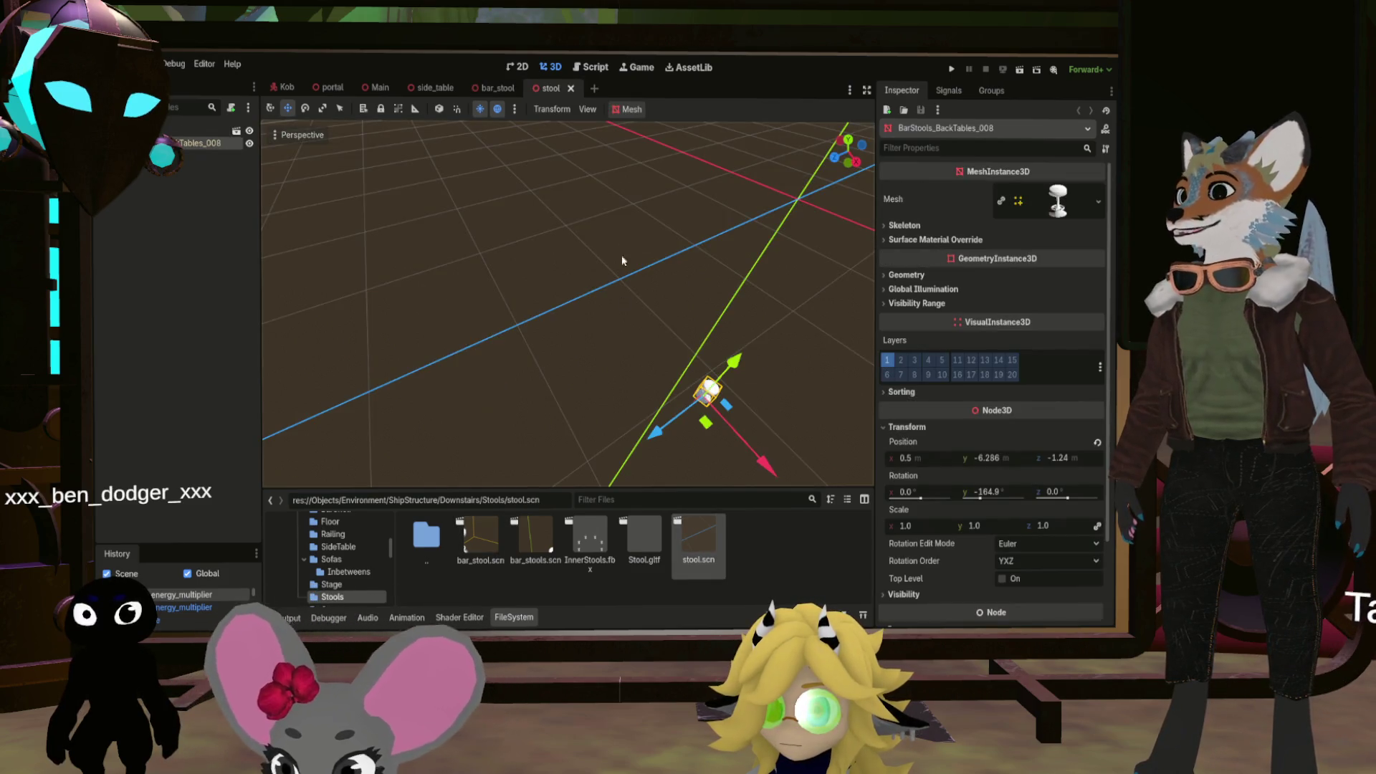
{"action": "left_click", "coordinate": [510, 87]}
{"action": "left_click", "coordinate": [532, 88]}
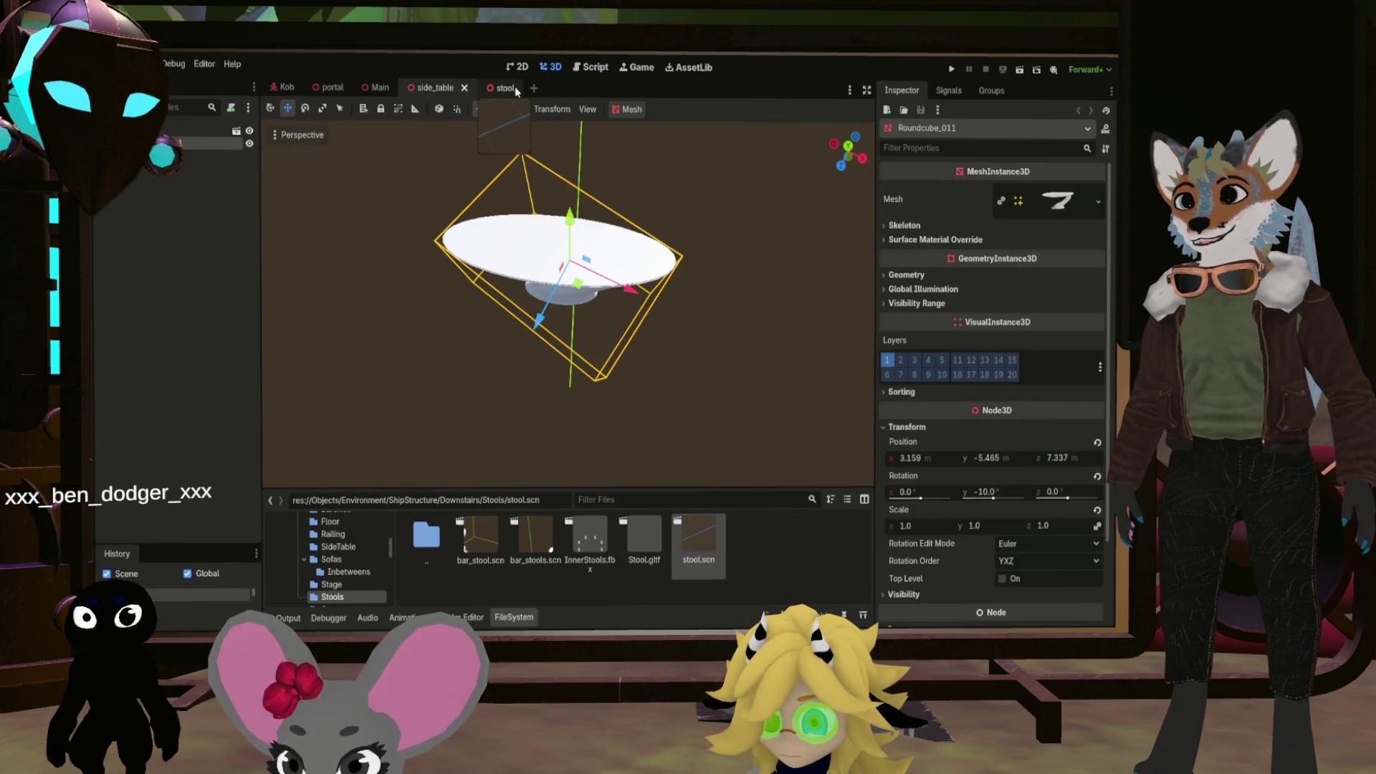
{"action": "left_click", "coordinate": [512, 88]}
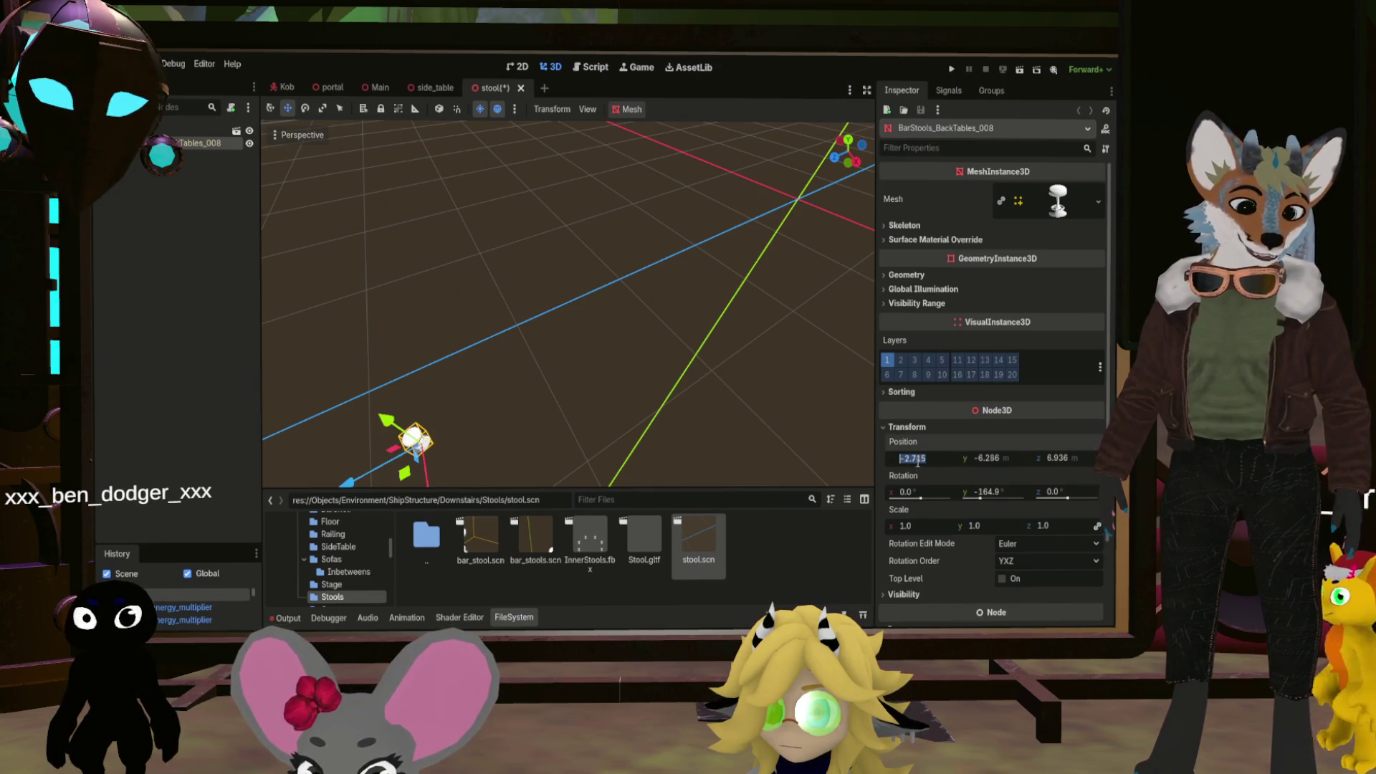
Set BarStools_BackTables_008 position to 0, 0, 0 and its Y rotation to 0
{"action": "type", "text": "0"}
{"action": "left_click", "coordinate": [996, 462]}
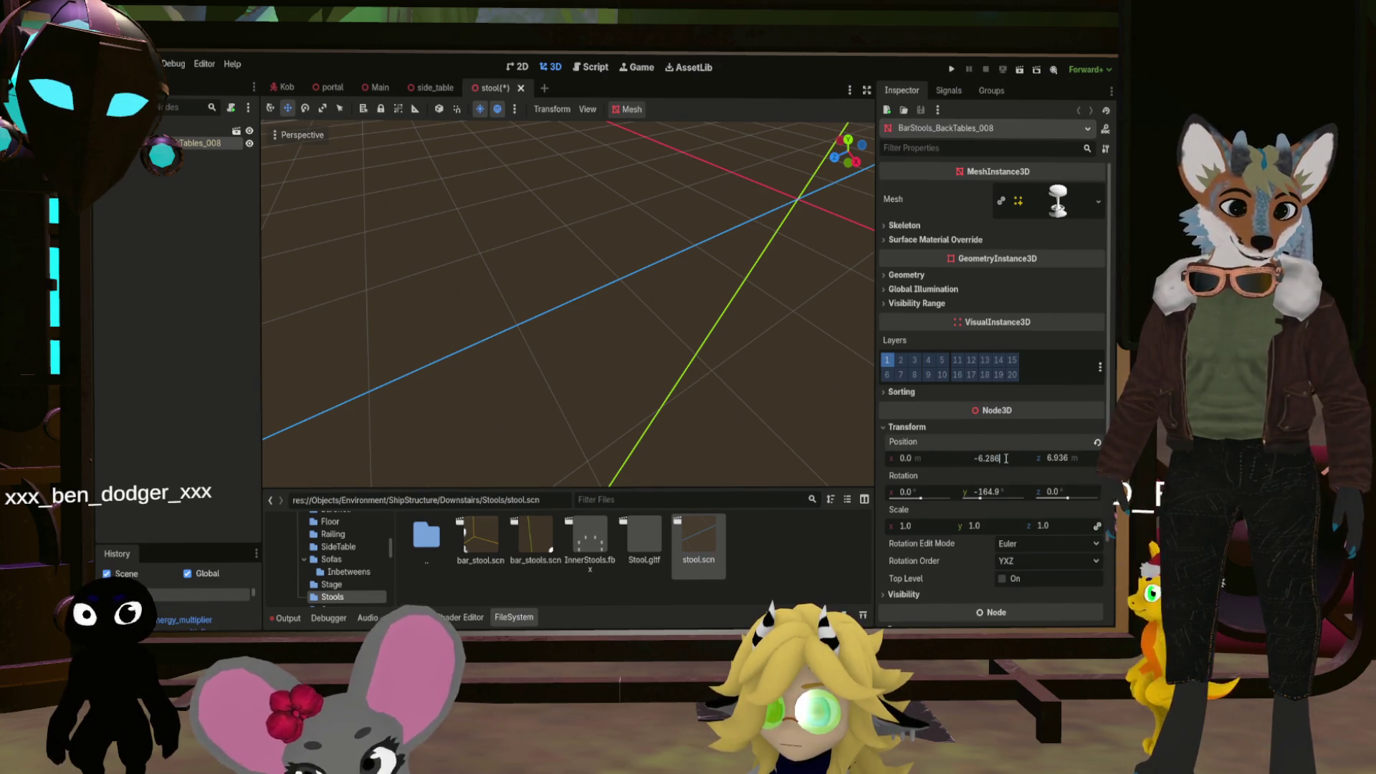
{"action": "type", "text": "0"}
{"action": "left_click", "coordinate": [1066, 457]}
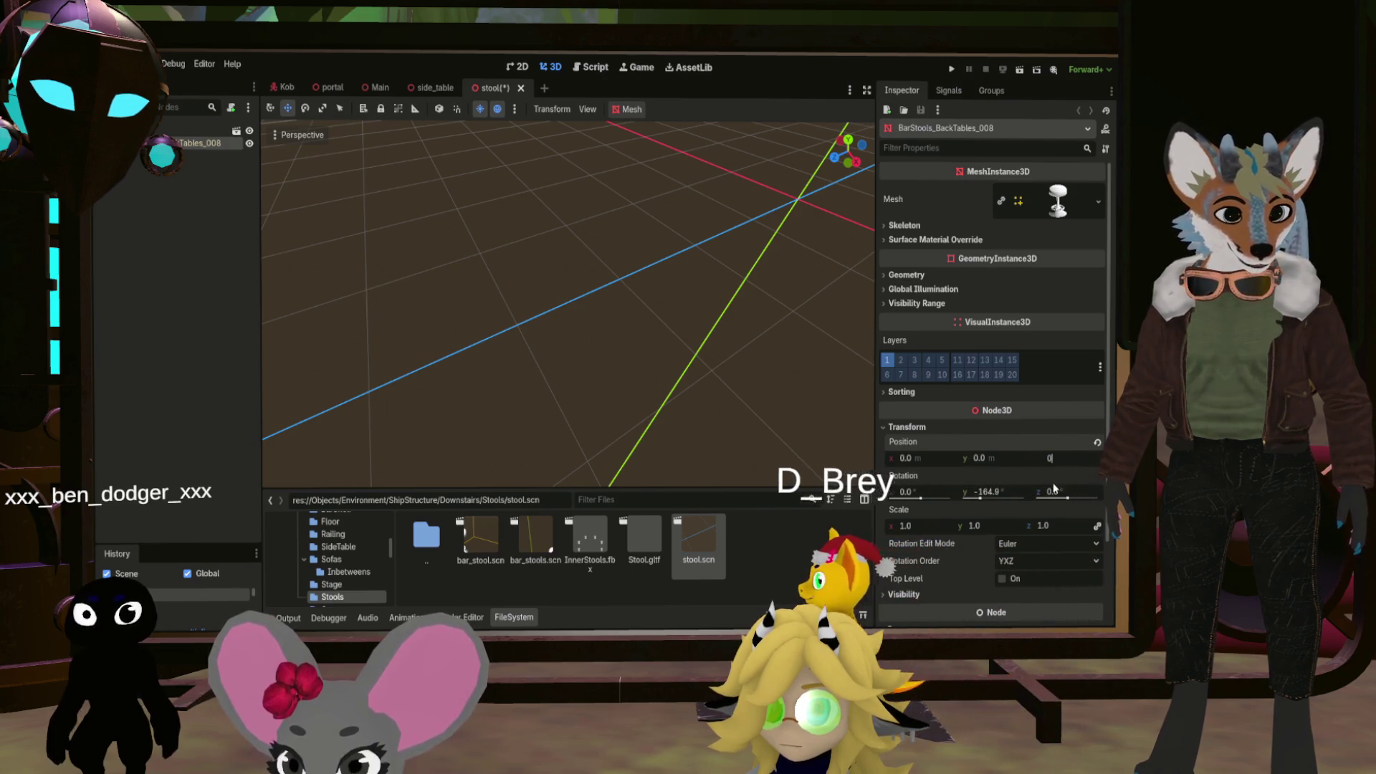
{"action": "type", "text": "0"}
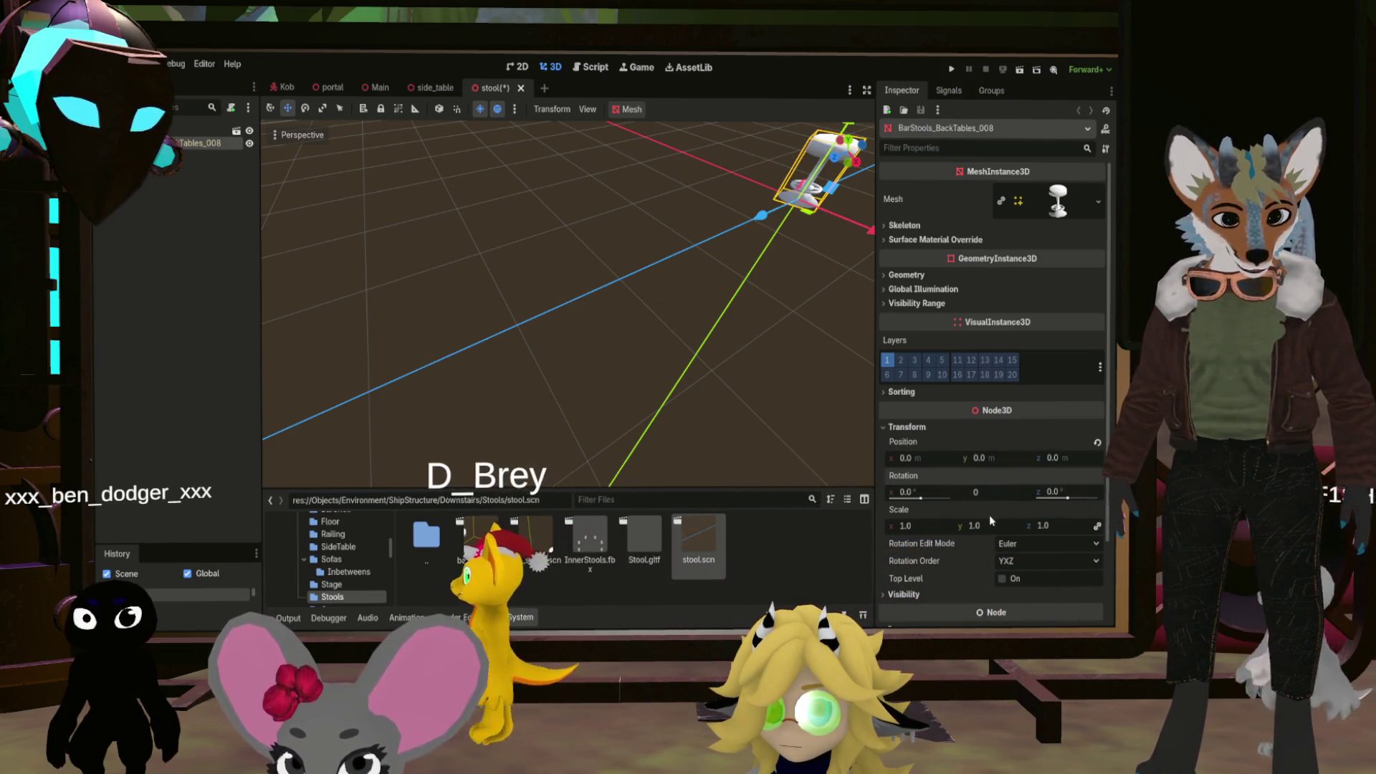
{"action": "left_click", "coordinate": [991, 512]}
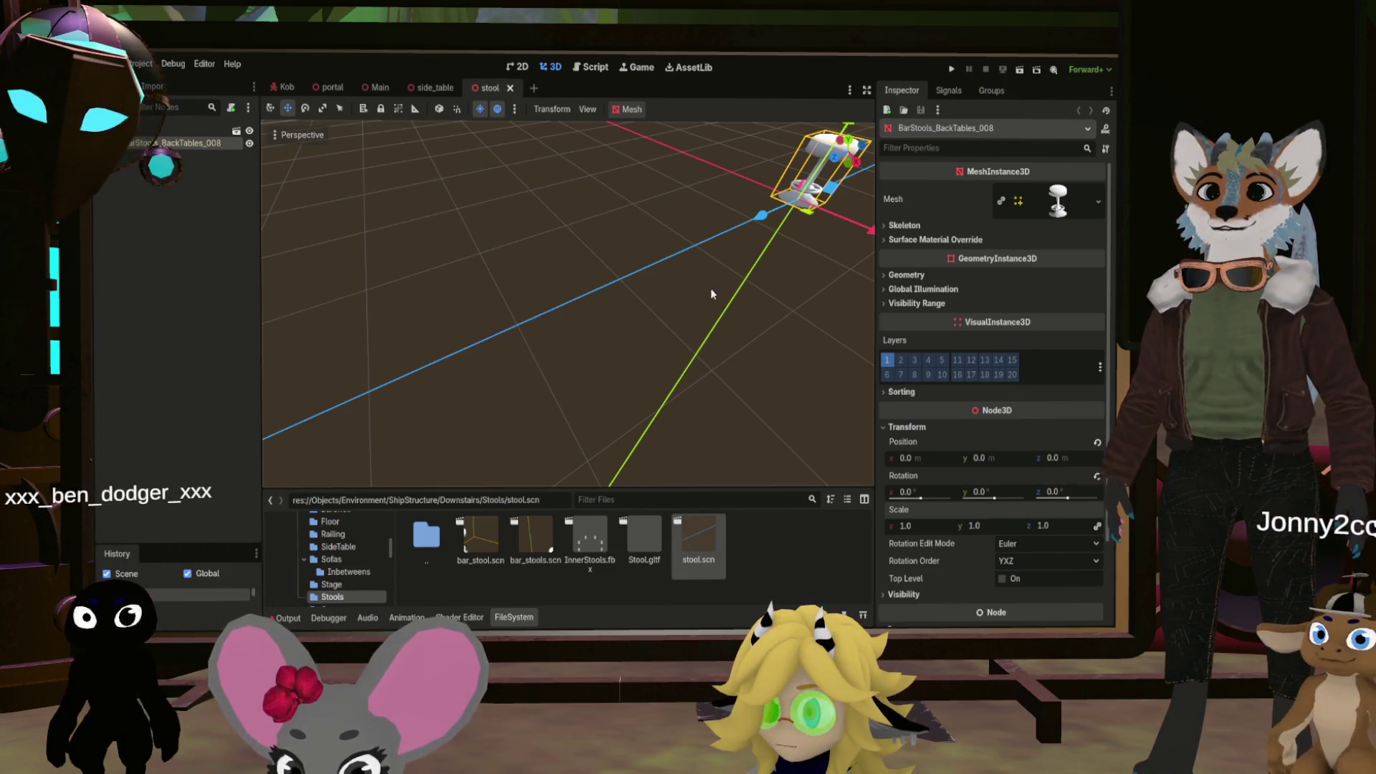
Close the stool scene and, in Main, move the Stool to a new floor spot
{"action": "left_click", "coordinate": [510, 88]}
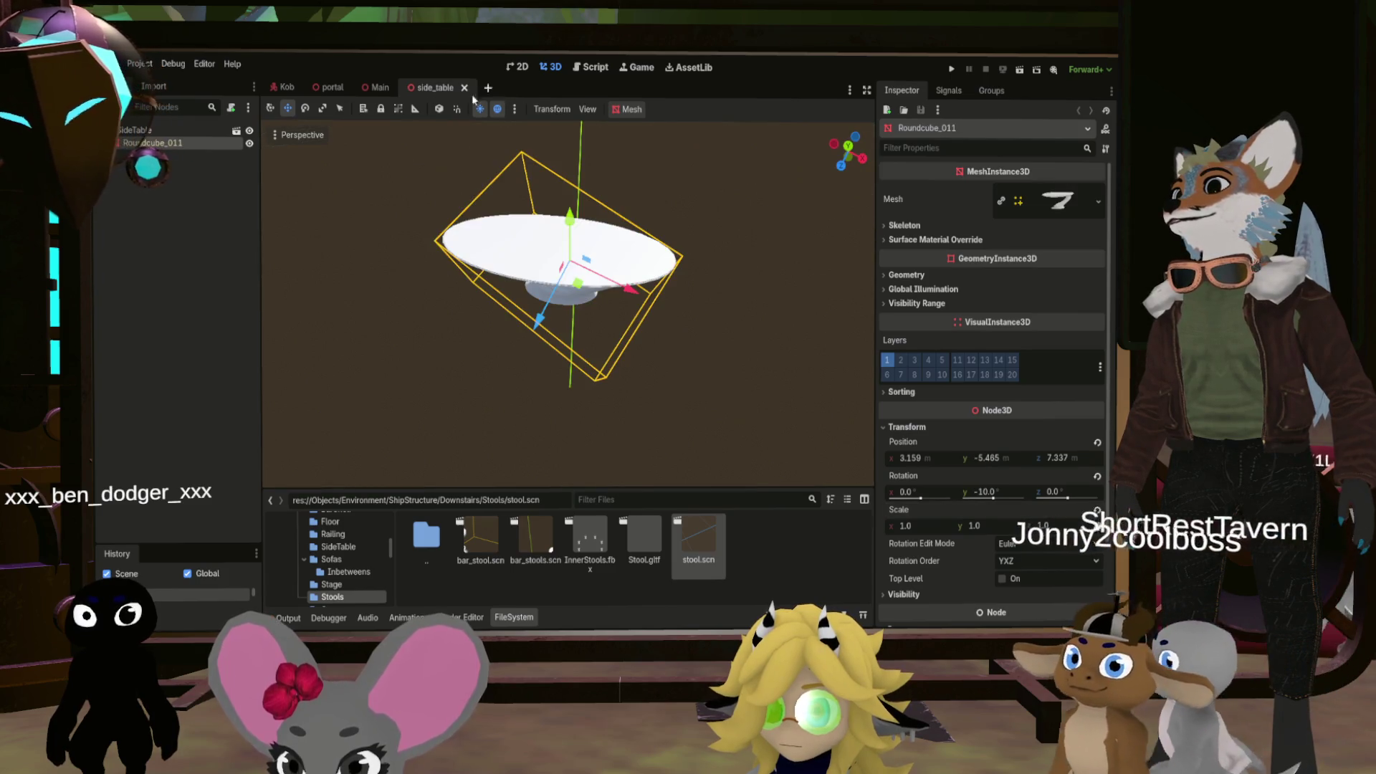
{"action": "left_click", "coordinate": [380, 87]}
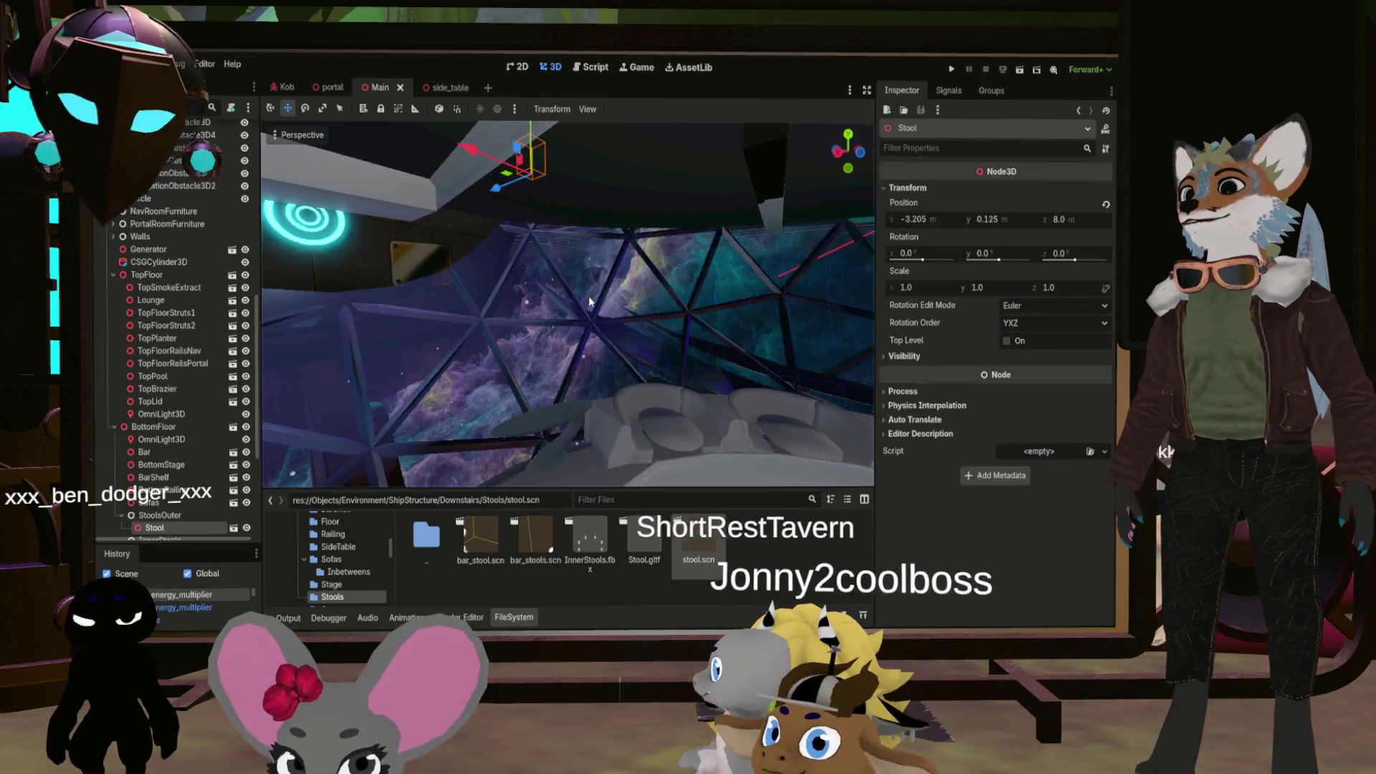
{"action": "left_click_drag", "start_coordinate": [589, 301], "coordinate": [586, 162]}
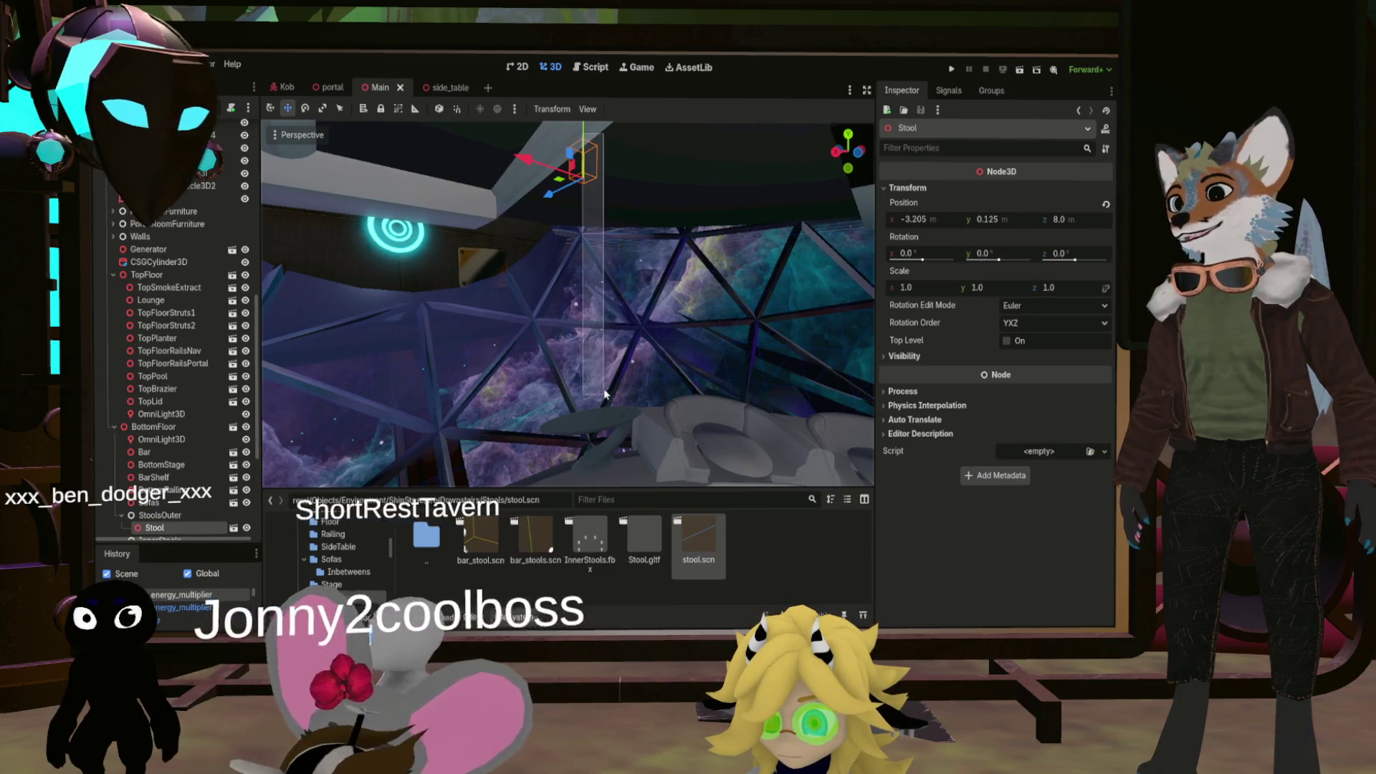
{"action": "left_click", "coordinate": [586, 125]}
{"action": "left_click", "coordinate": [582, 162]}
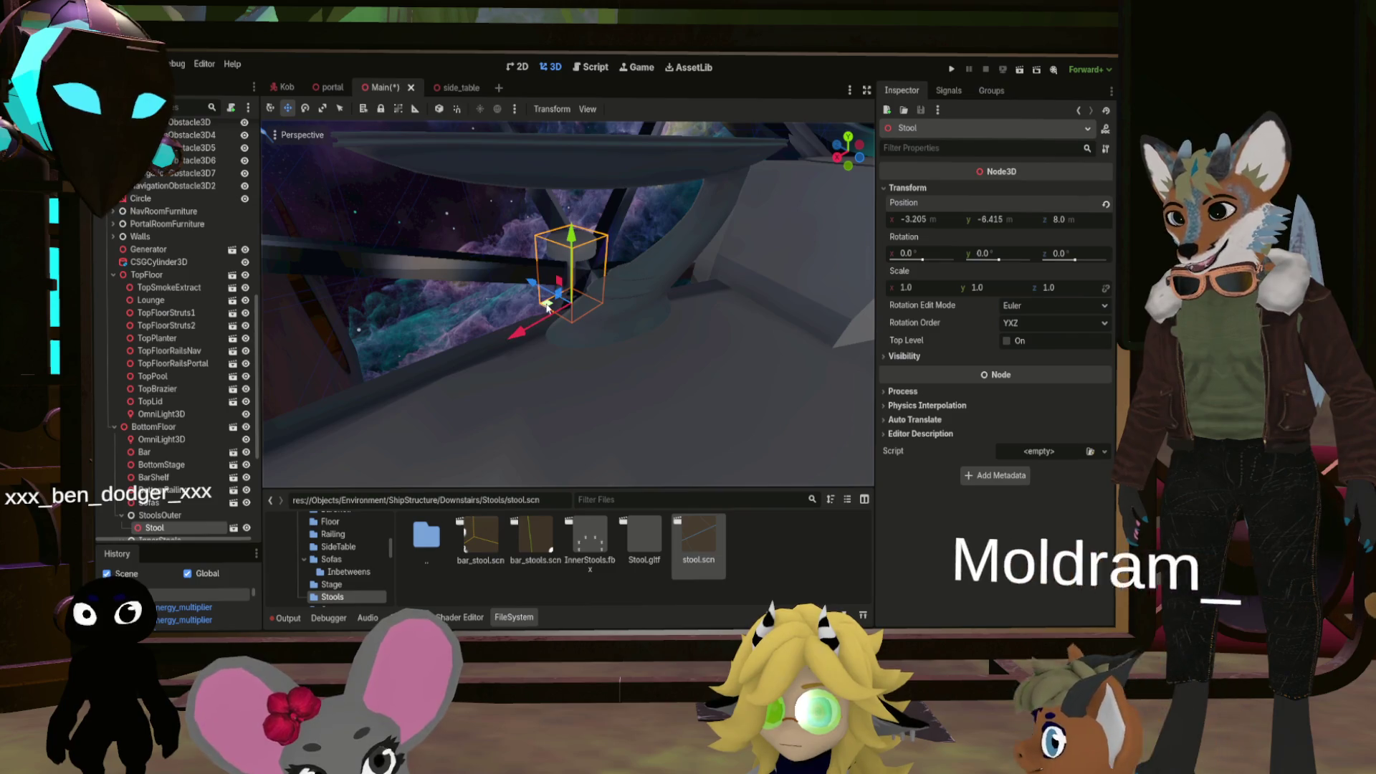
{"action": "mouse_move", "coordinate": [531, 276]}
{"action": "left_mouse_down"}
{"action": "mouse_move", "coordinate": [724, 291]}
{"action": "mouse_move", "coordinate": [761, 263]}
{"action": "left_mouse_up"}
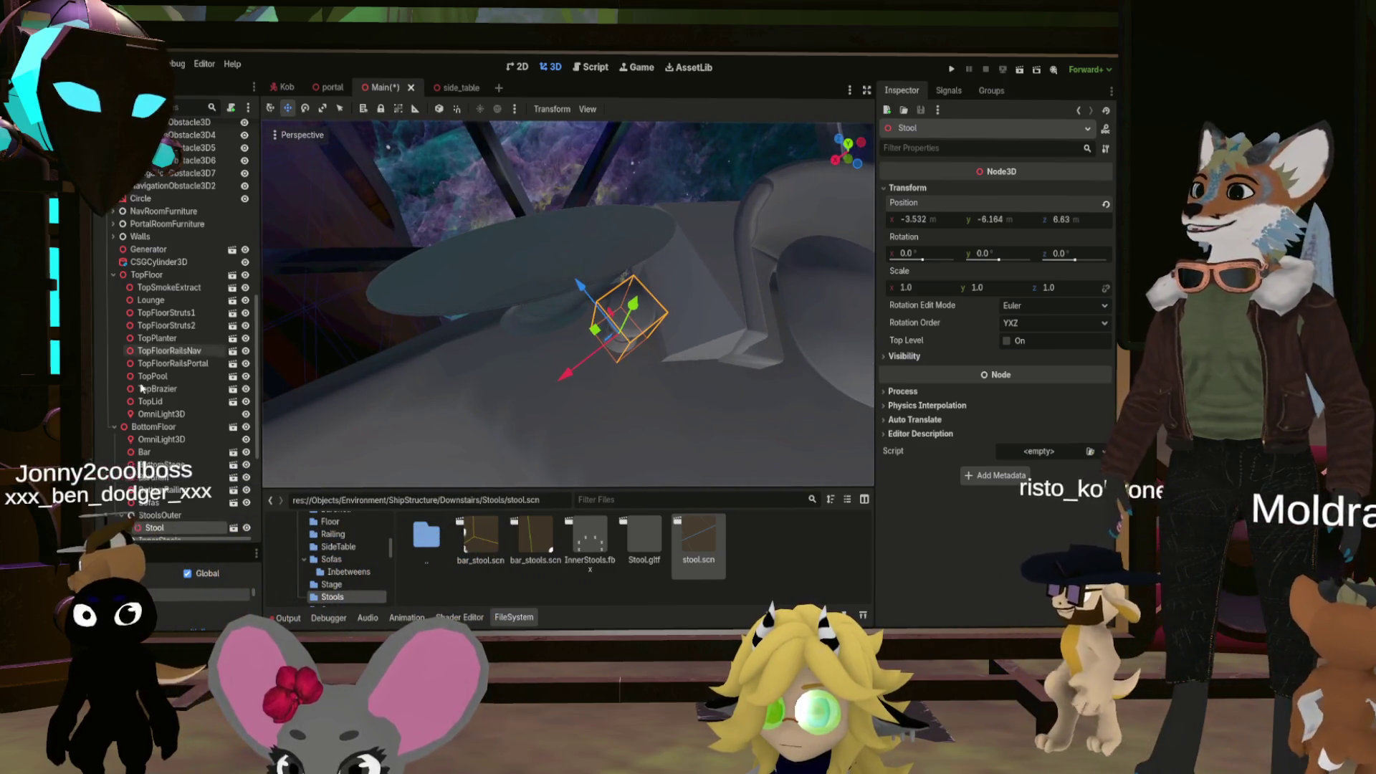
Duplicate the stool into Stool2, Stool3 and Stool4, dragging each to a new floor position
{"action": "scroll", "coordinate": [154, 398], "scroll_direction": "down", "scroll_amount": 5}
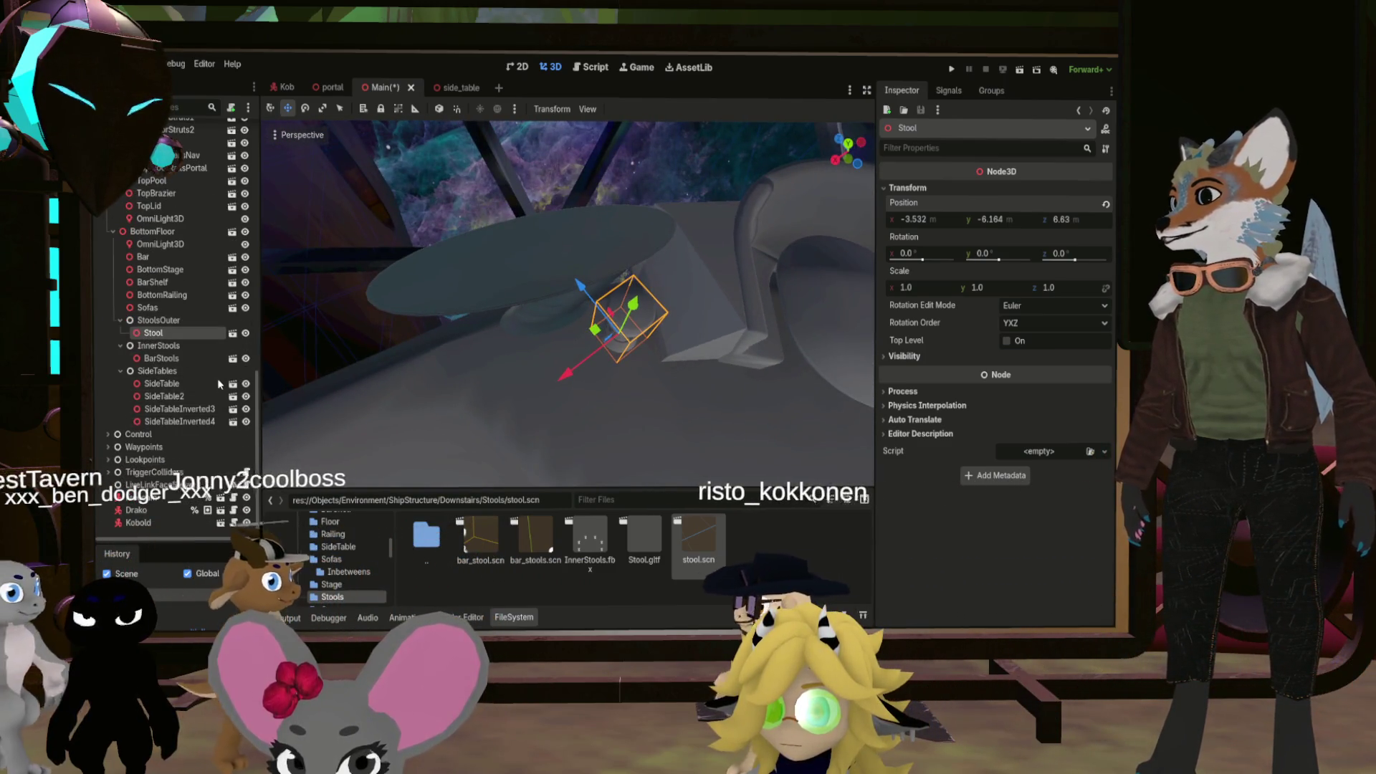
{"action": "key", "text": "ctrl+d"}
{"action": "mouse_move", "coordinate": [594, 328]}
{"action": "left_mouse_down"}
{"action": "mouse_move", "coordinate": [534, 328]}
{"action": "mouse_move", "coordinate": [507, 351]}
{"action": "mouse_move", "coordinate": [517, 364]}
{"action": "left_mouse_up"}
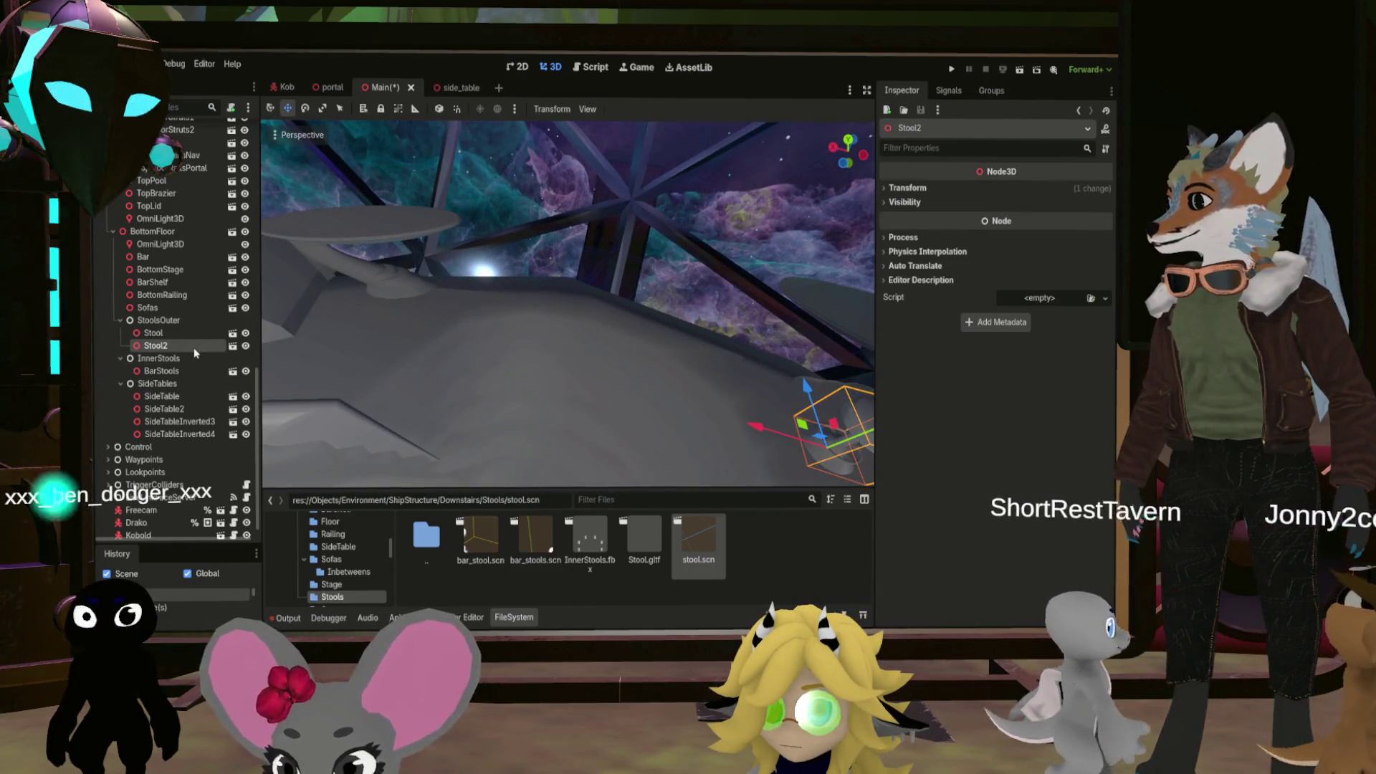
{"action": "key", "text": "ctrl+d"}
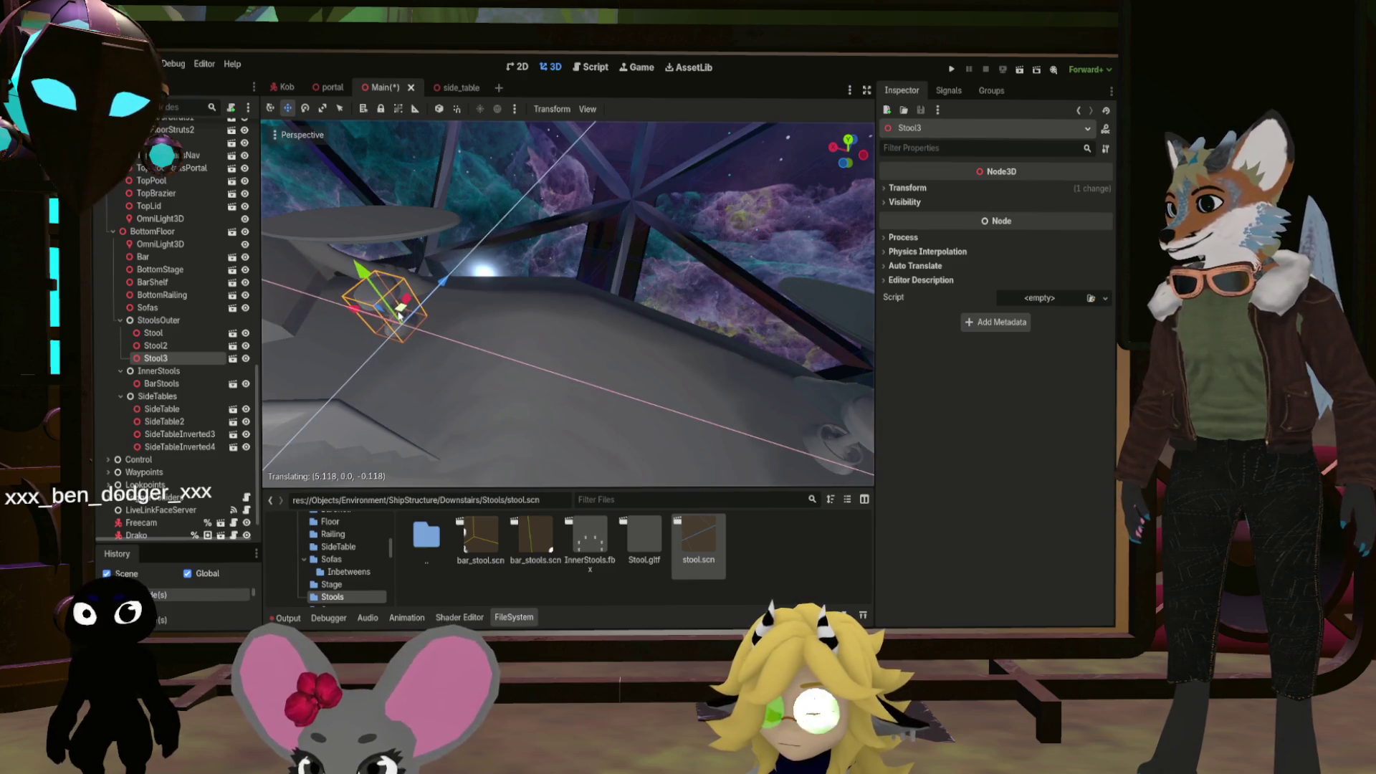
{"action": "left_click_drag", "start_coordinate": [393, 307], "coordinate": [393, 307]}
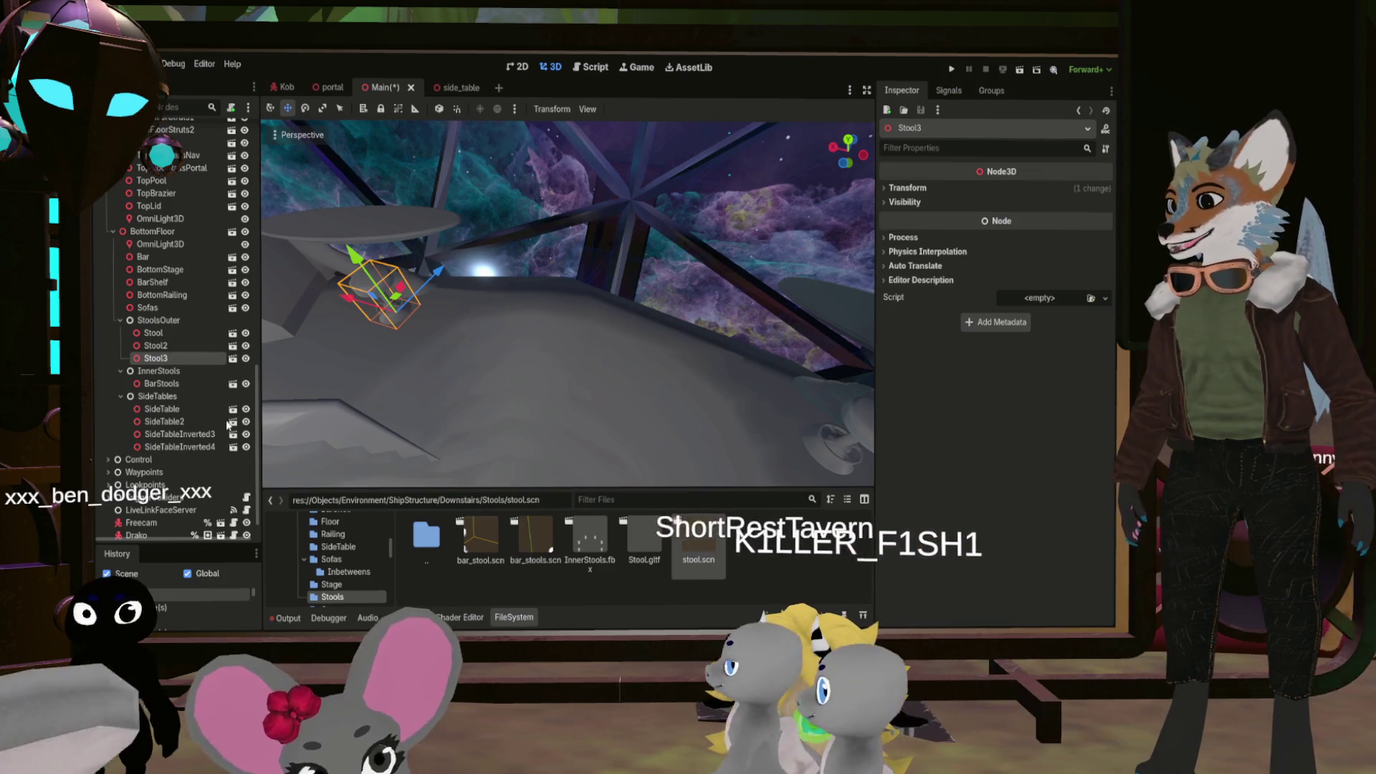
{"action": "key", "text": "ctrl+d"}
{"action": "left_click_drag", "start_coordinate": [393, 301], "coordinate": [322, 307]}
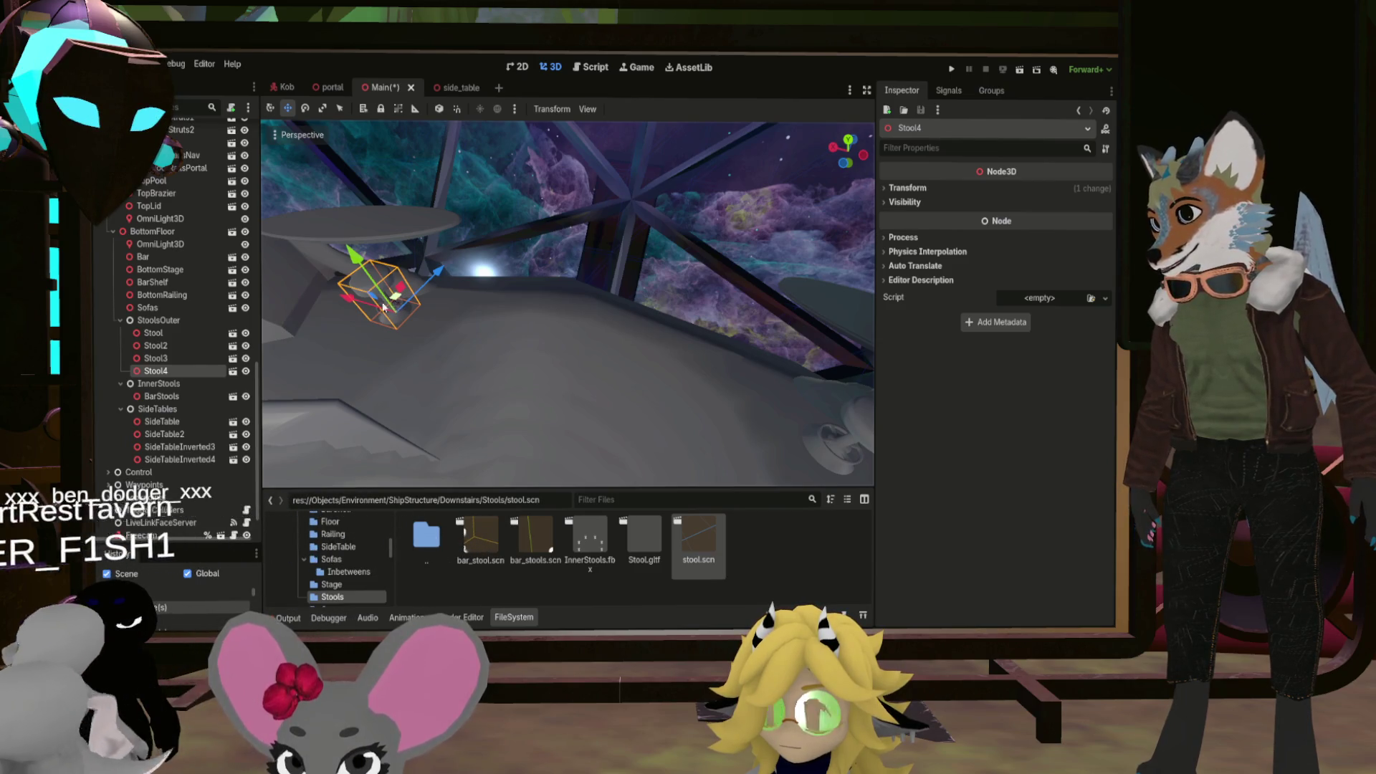
{"action": "mouse_move", "coordinate": [335, 312]}
{"action": "left_mouse_down"}
{"action": "mouse_move", "coordinate": [338, 292]}
{"action": "mouse_move", "coordinate": [362, 311]}
{"action": "left_mouse_up"}
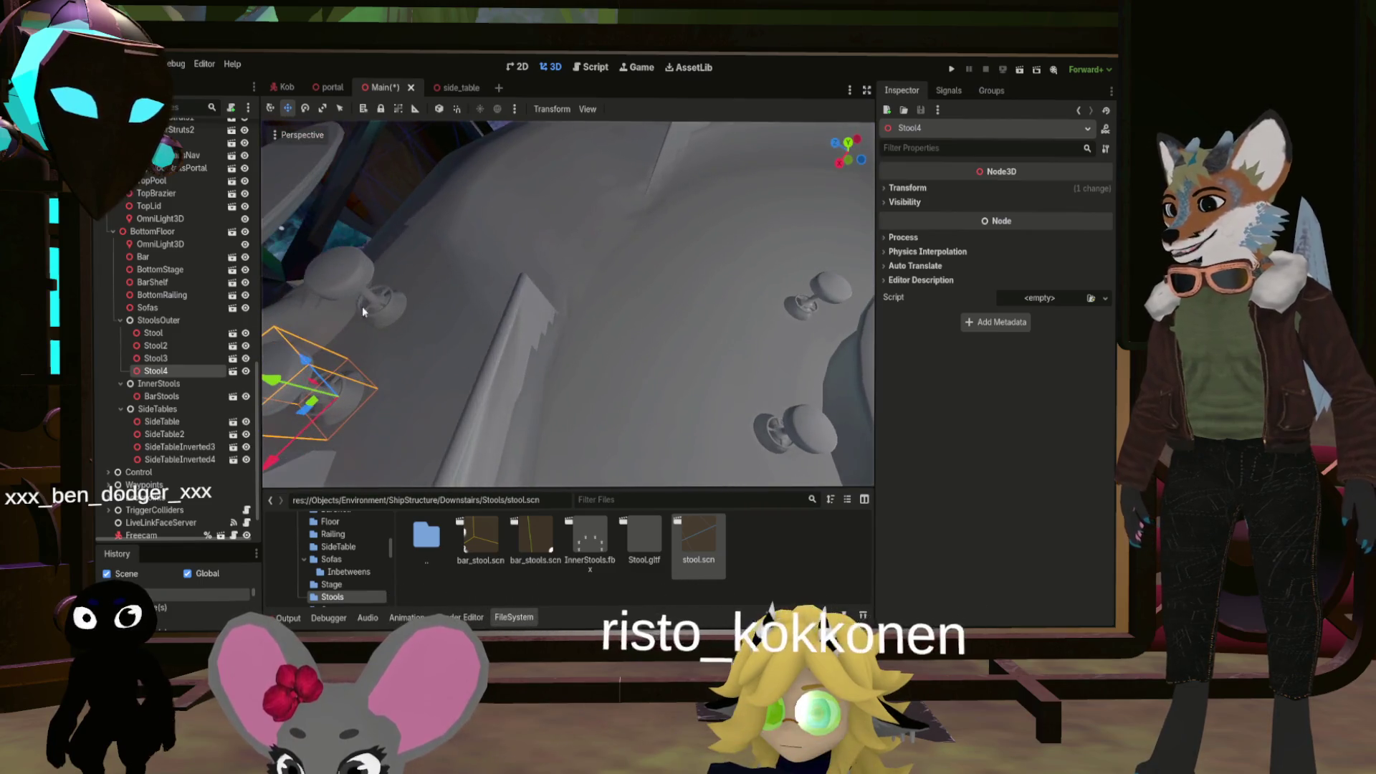
{"action": "scroll", "coordinate": [612, 307], "scroll_direction": "down", "scroll_amount": 10}
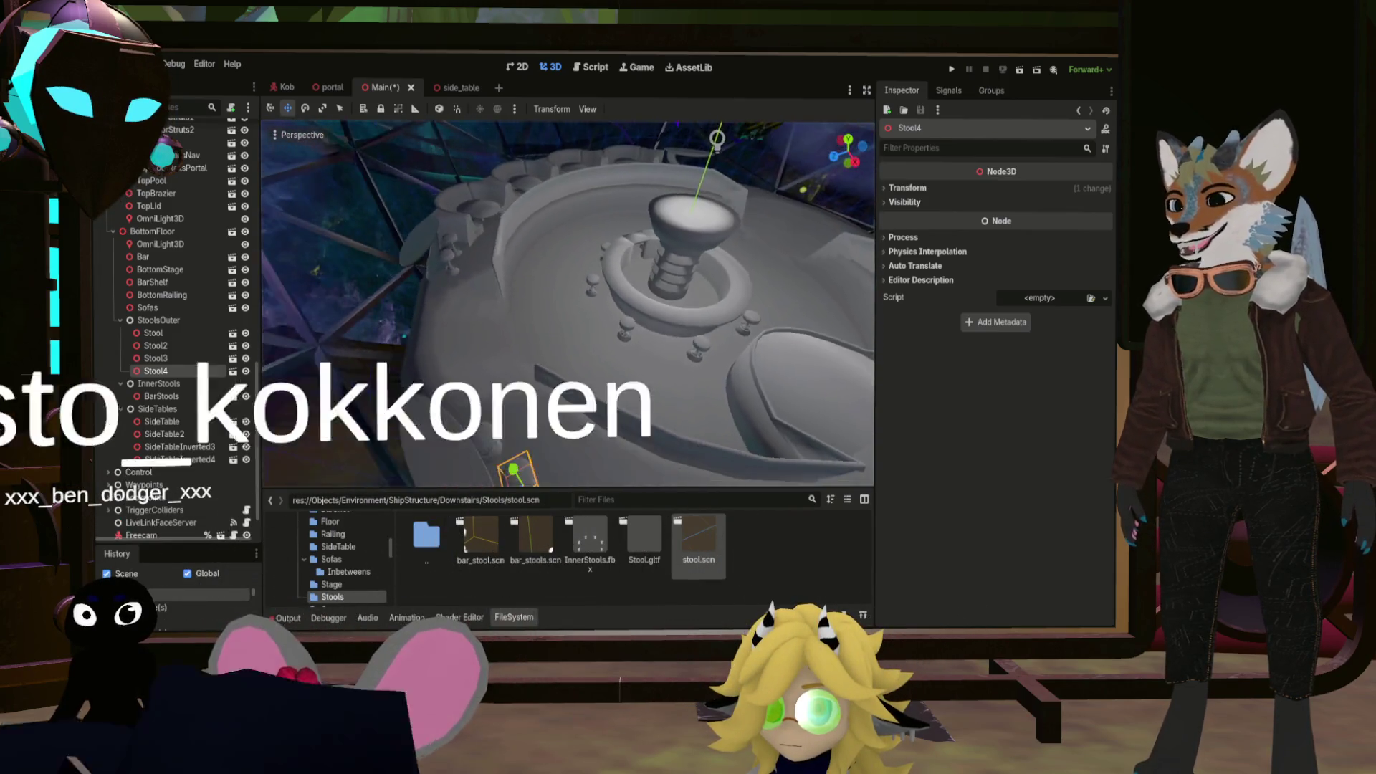
{"action": "mouse_move", "coordinate": [566, 304]}
{"action": "left_mouse_down"}
{"action": "mouse_move", "coordinate": [584, 305]}
{"action": "mouse_move", "coordinate": [573, 316]}
{"action": "left_mouse_up"}
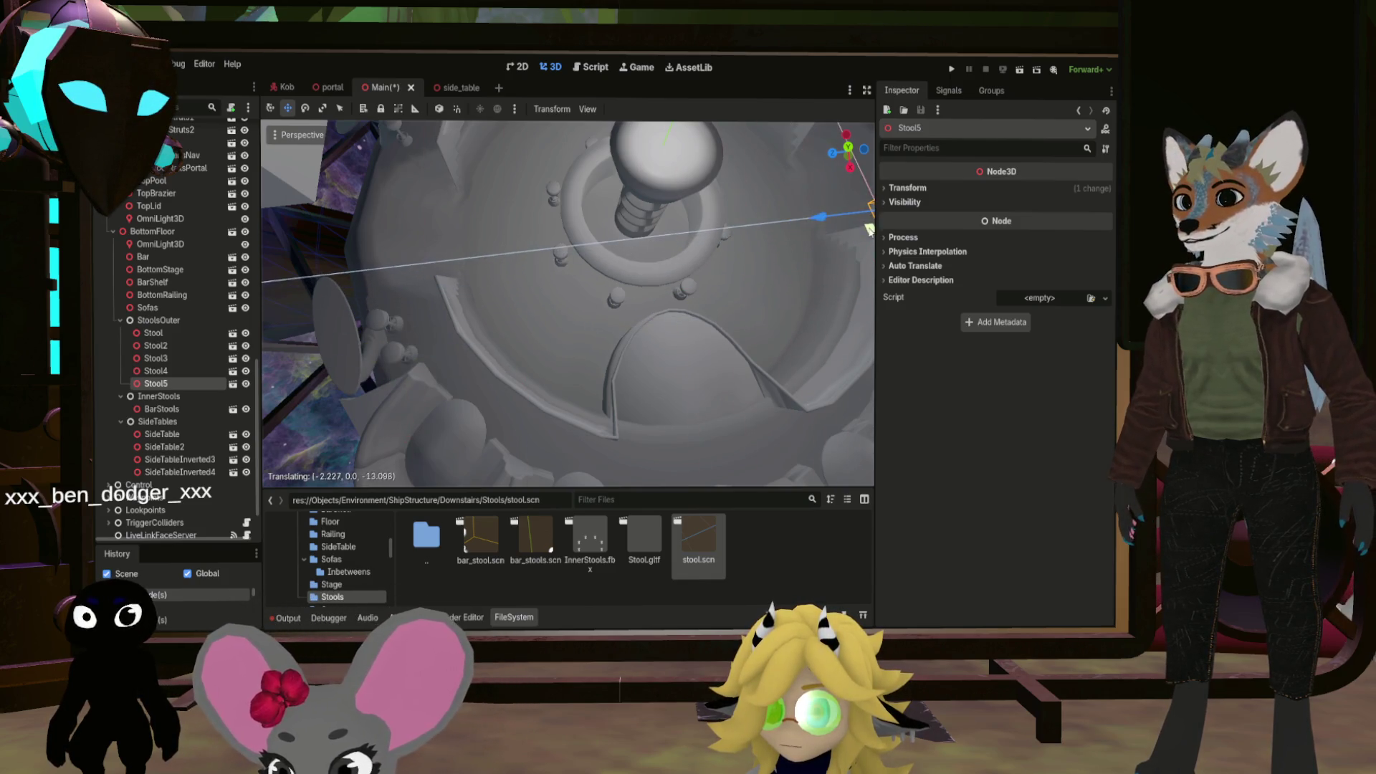
Duplicate Stool5 into Stool6, place it, then pull back to a wide view of the bar
{"action": "key", "text": "f"}
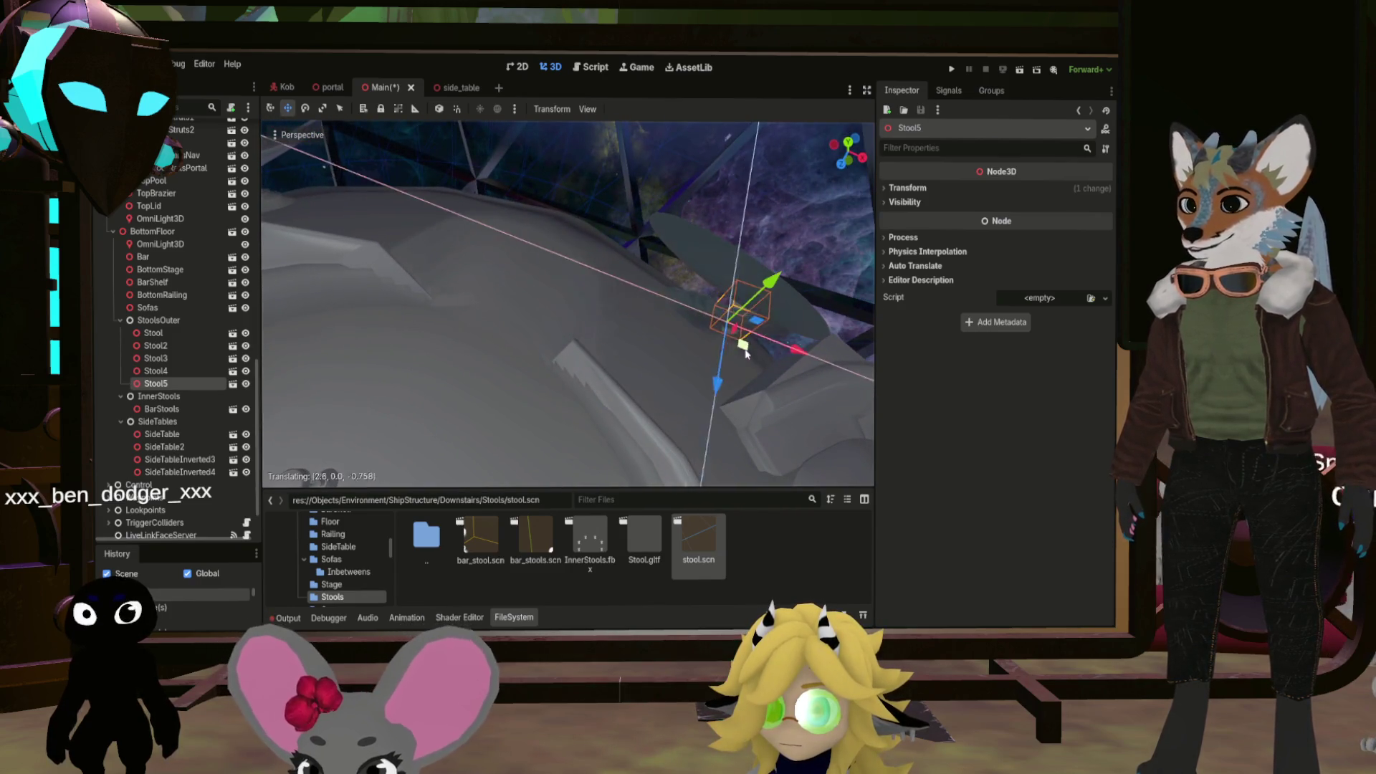
{"action": "mouse_move", "coordinate": [725, 409]}
{"action": "left_mouse_down"}
{"action": "mouse_move", "coordinate": [663, 387]}
{"action": "mouse_move", "coordinate": [444, 456]}
{"action": "left_mouse_up"}
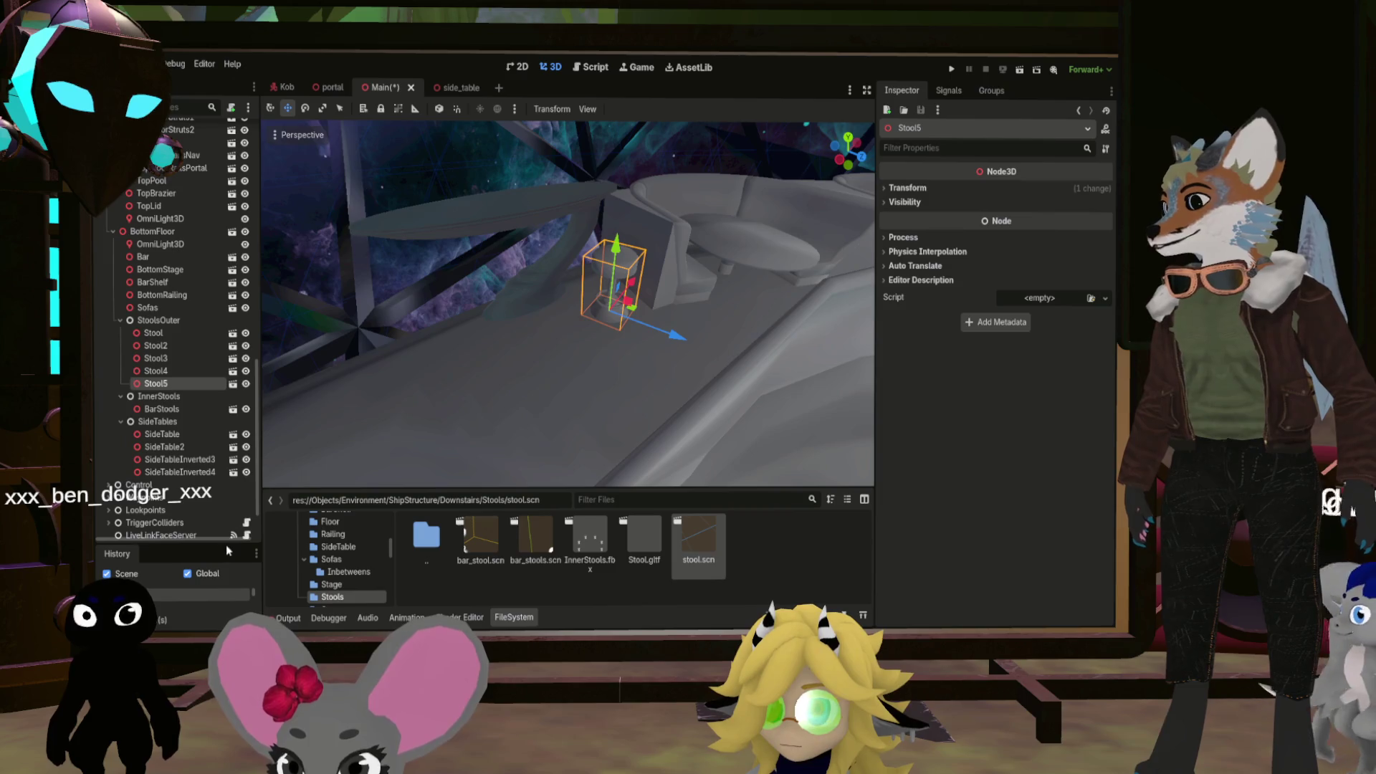
{"action": "key", "text": "ctrl+d"}
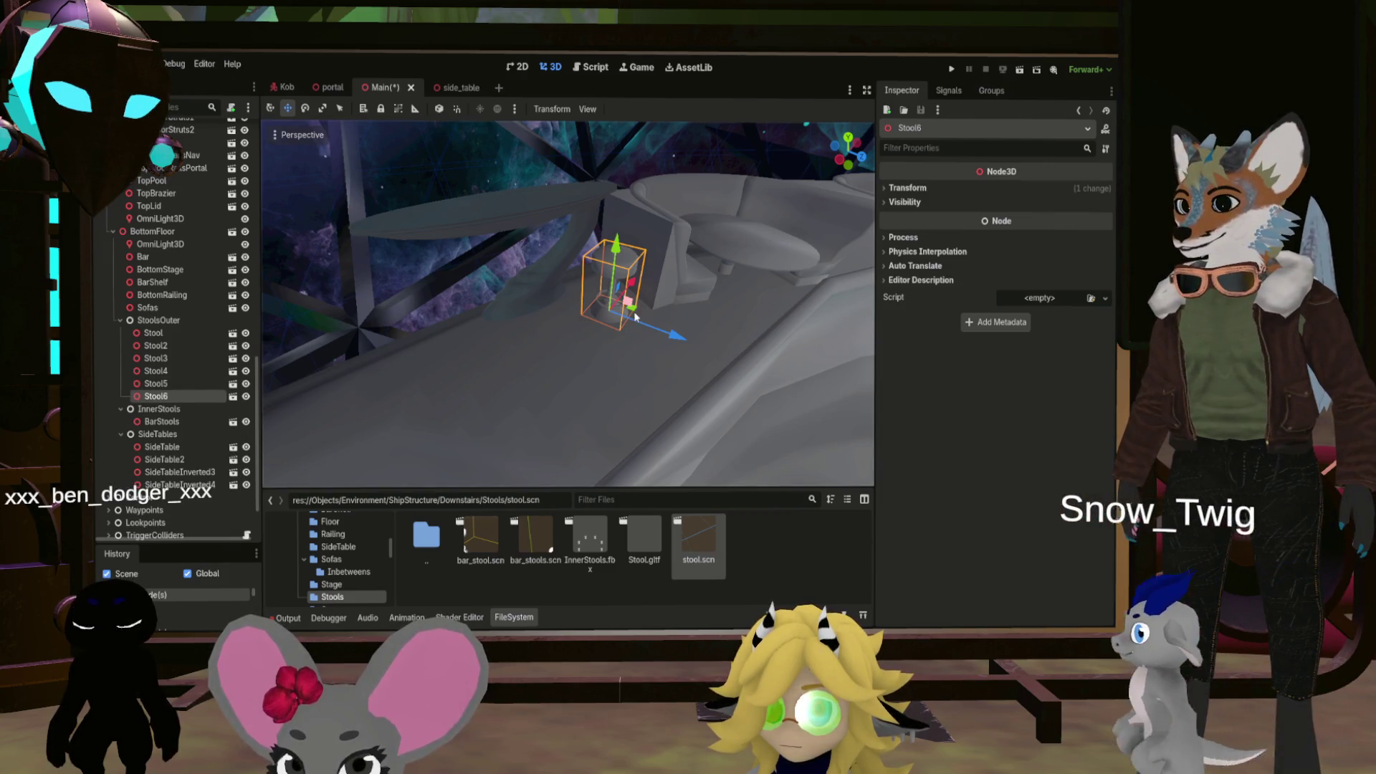
{"action": "scroll", "coordinate": [593, 333], "scroll_direction": "up", "scroll_amount": 3}
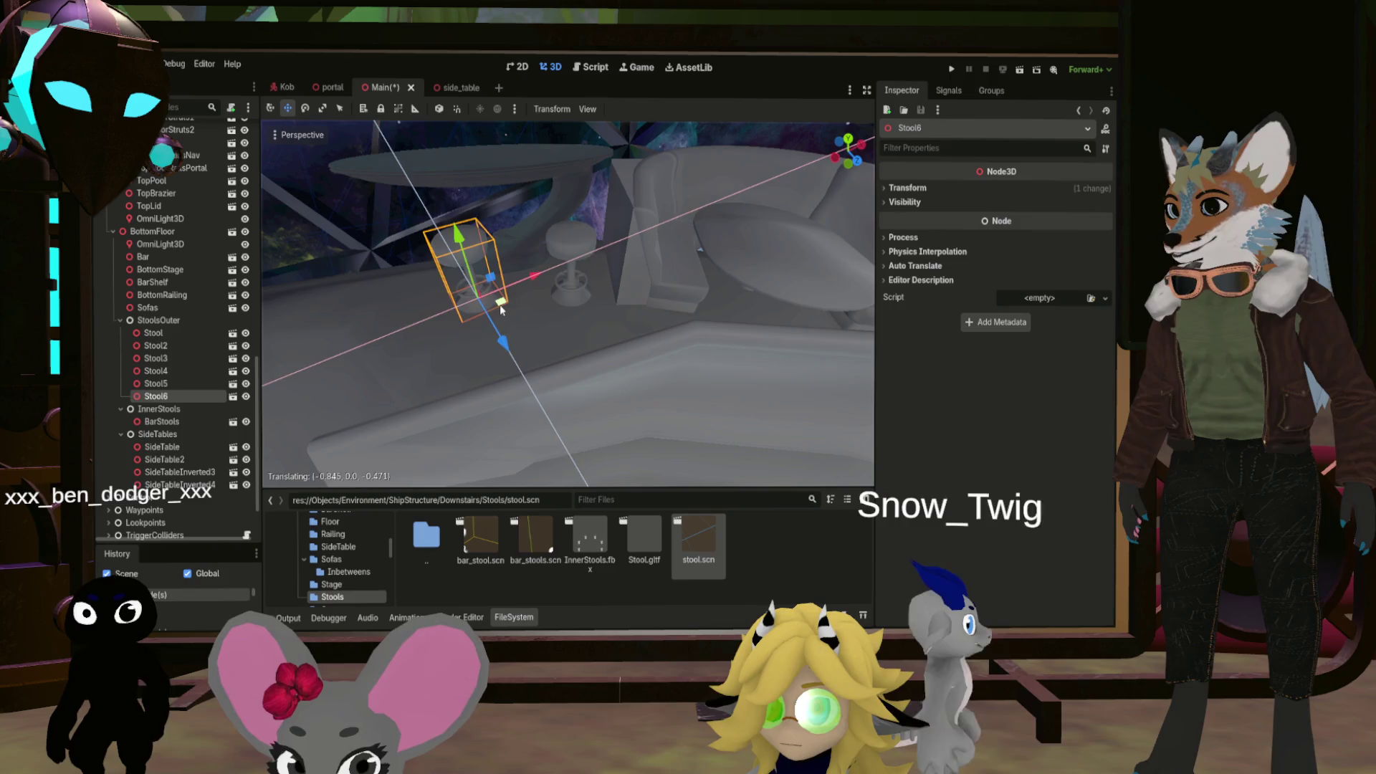
{"action": "mouse_move", "coordinate": [500, 304]}
{"action": "left_mouse_down"}
{"action": "mouse_move", "coordinate": [574, 329]}
{"action": "mouse_move", "coordinate": [609, 387]}
{"action": "mouse_move", "coordinate": [594, 352]}
{"action": "left_mouse_up"}
{"action": "scroll", "coordinate": [566, 305], "scroll_direction": "up", "scroll_amount": 3}
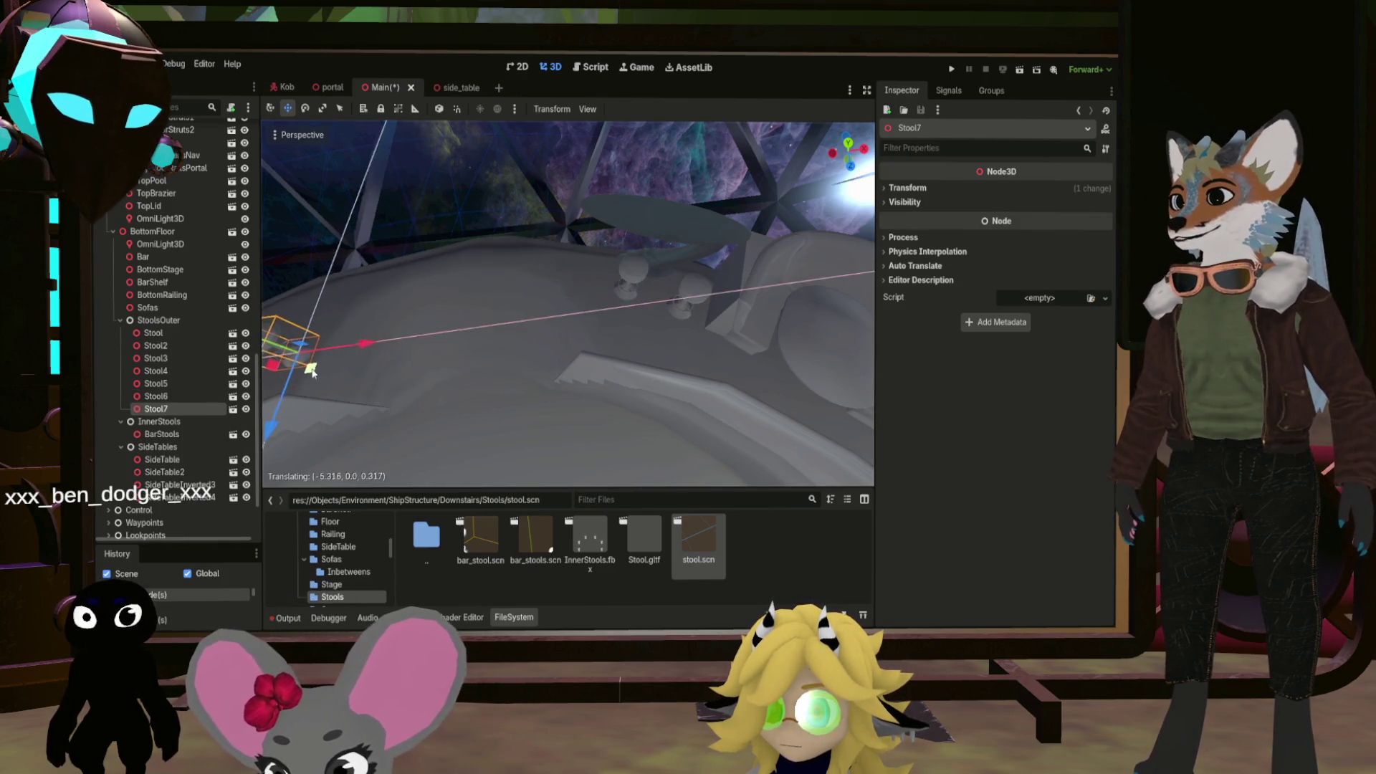
{"action": "left_click_drag", "start_coordinate": [312, 371], "coordinate": [726, 387]}
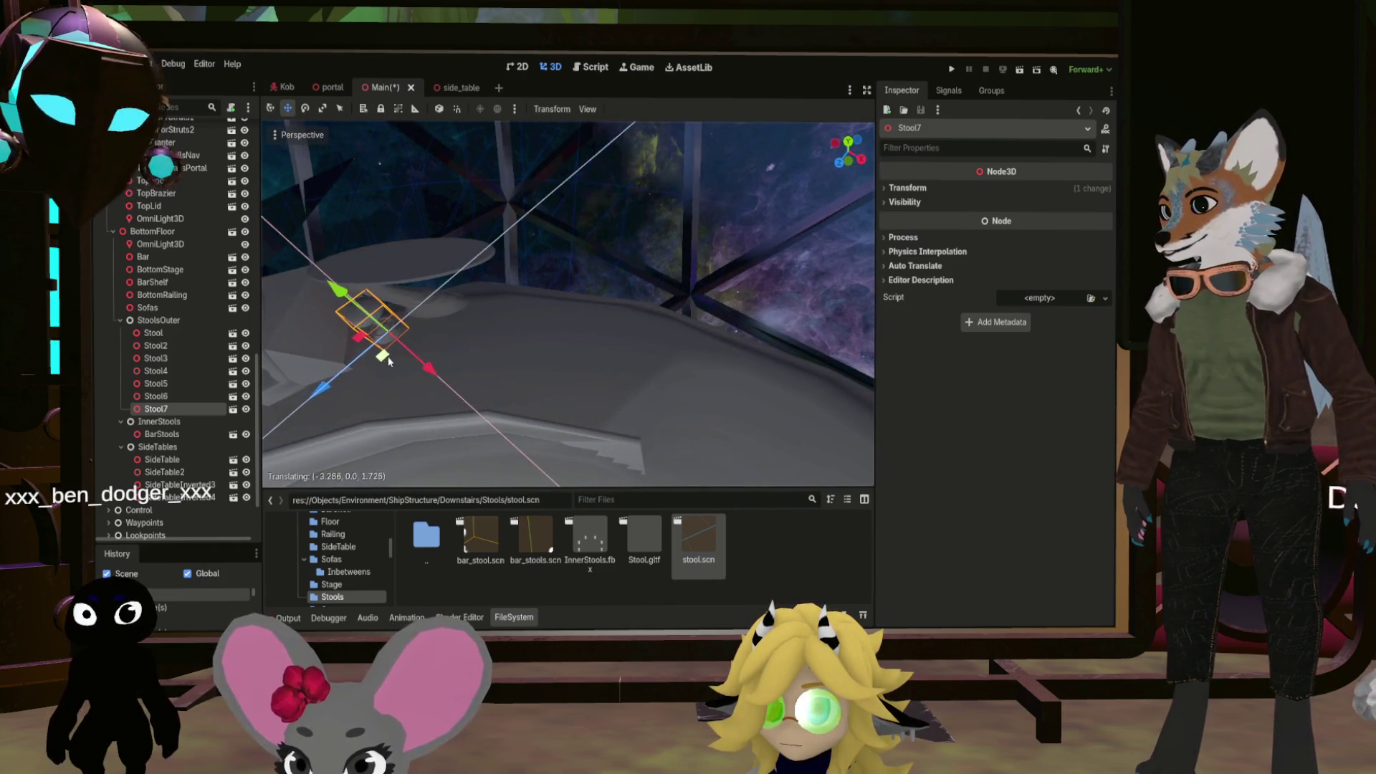
{"action": "mouse_move", "coordinate": [383, 378]}
{"action": "left_mouse_down"}
{"action": "mouse_move", "coordinate": [631, 373]}
{"action": "mouse_move", "coordinate": [603, 389]}
{"action": "mouse_move", "coordinate": [484, 393]}
{"action": "mouse_move", "coordinate": [495, 385]}
{"action": "left_mouse_up"}
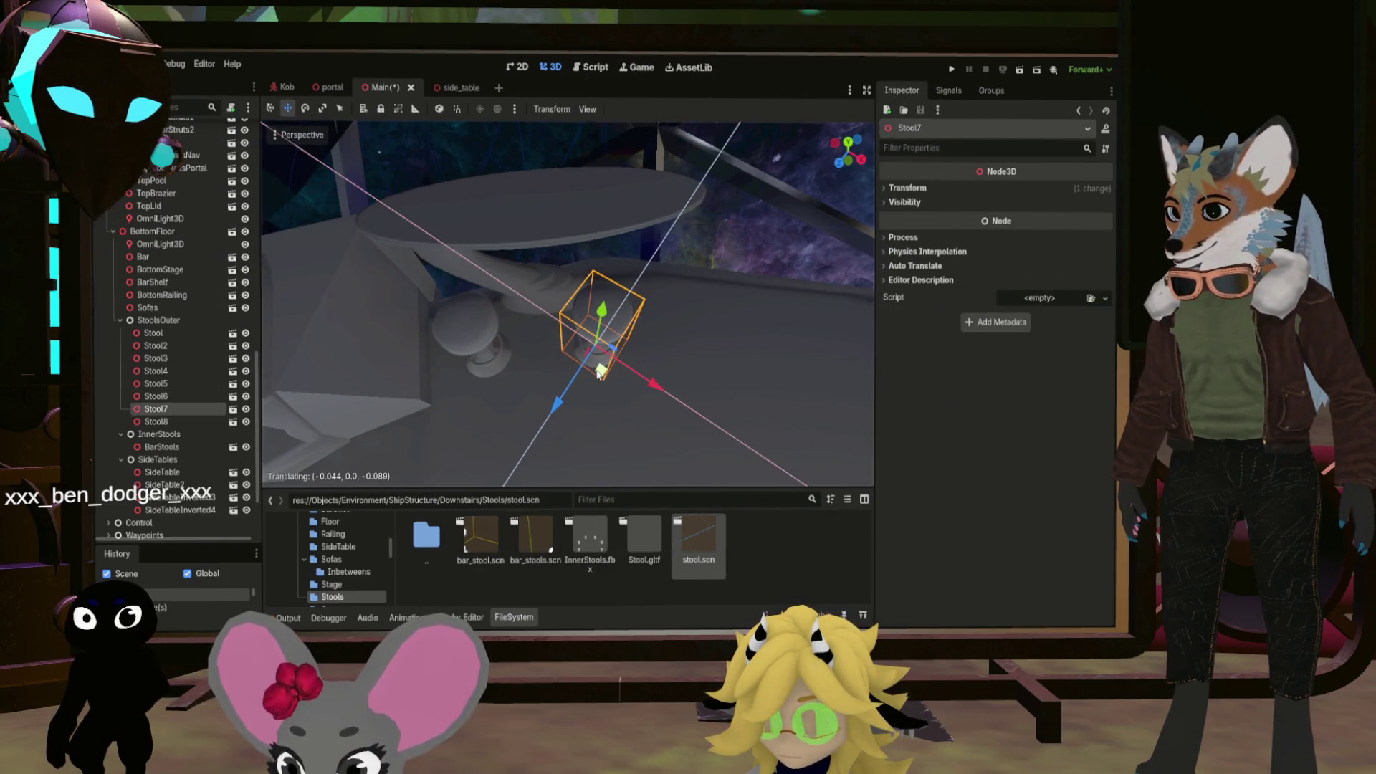
{"action": "left_click_drag", "start_coordinate": [601, 365], "coordinate": [600, 366]}
{"action": "scroll", "coordinate": [566, 305], "scroll_direction": "down", "scroll_amount": 10}
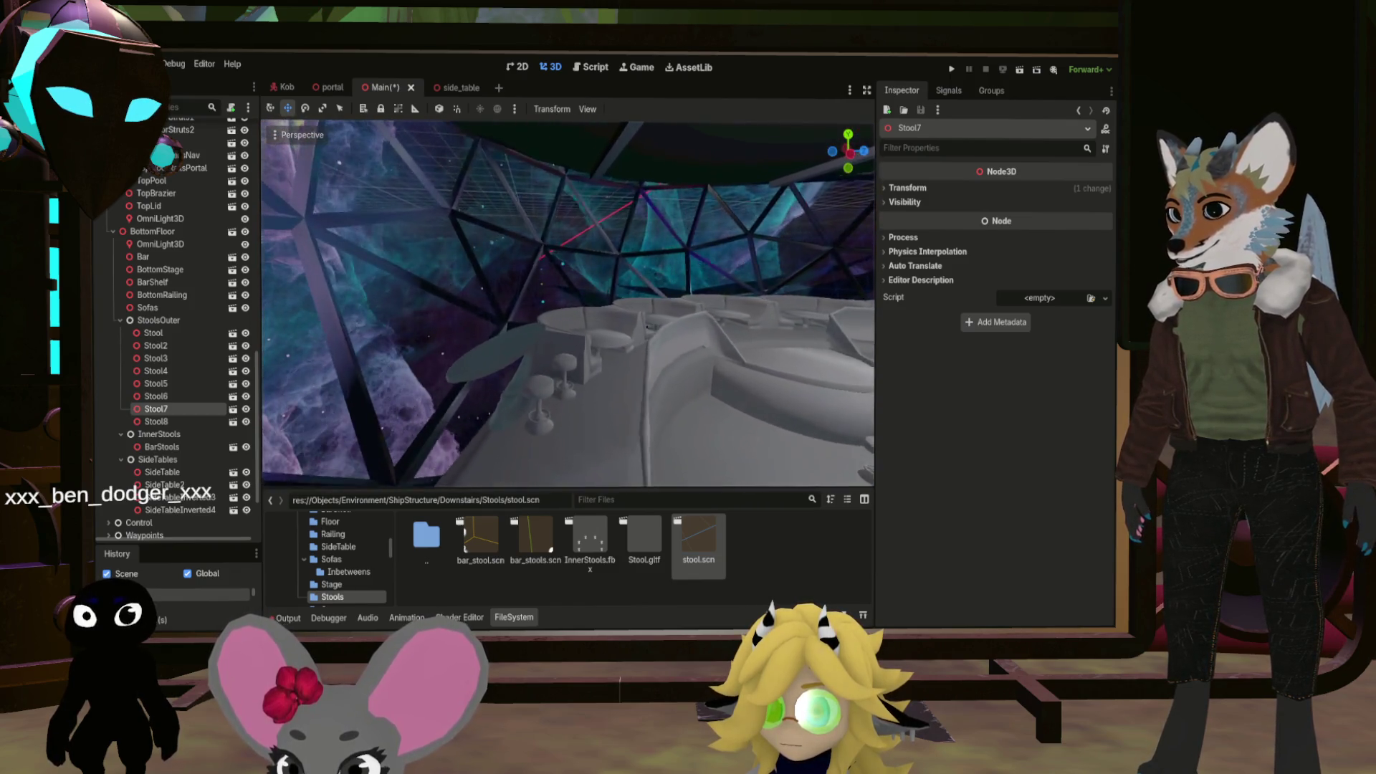
Save the Main scene with the placed stools, focusing on Stool7 between saves
{"action": "key", "text": "ctrl+s"}
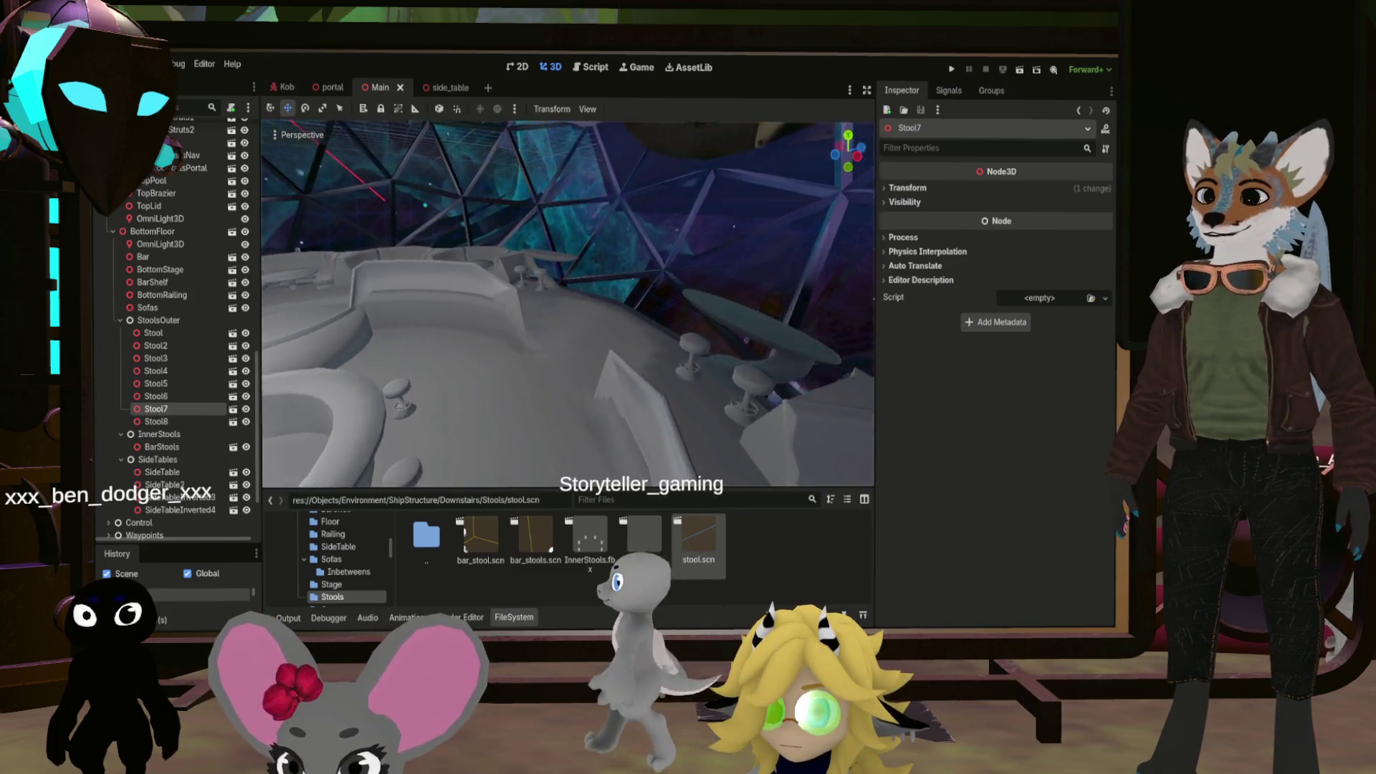
{"action": "key", "text": "f"}
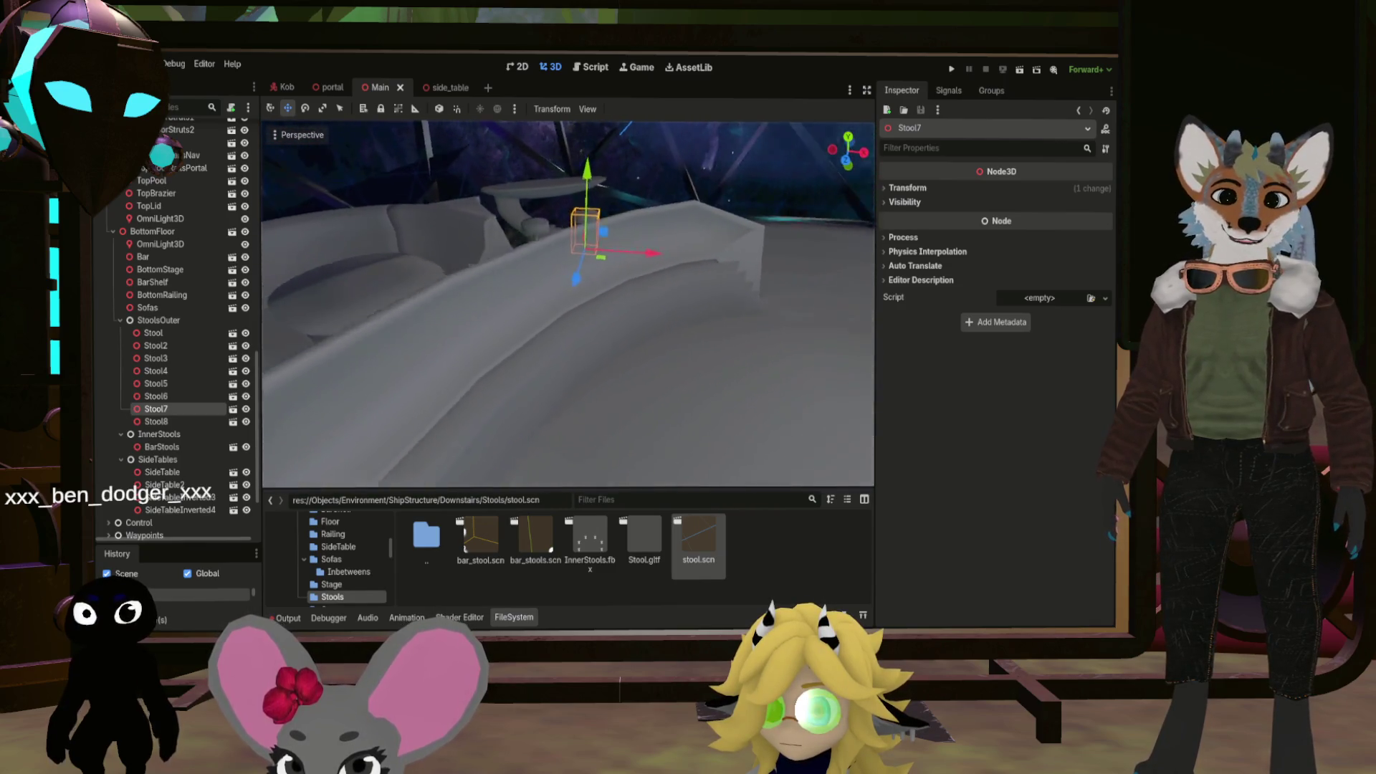
{"action": "key", "text": "ctrl+s"}
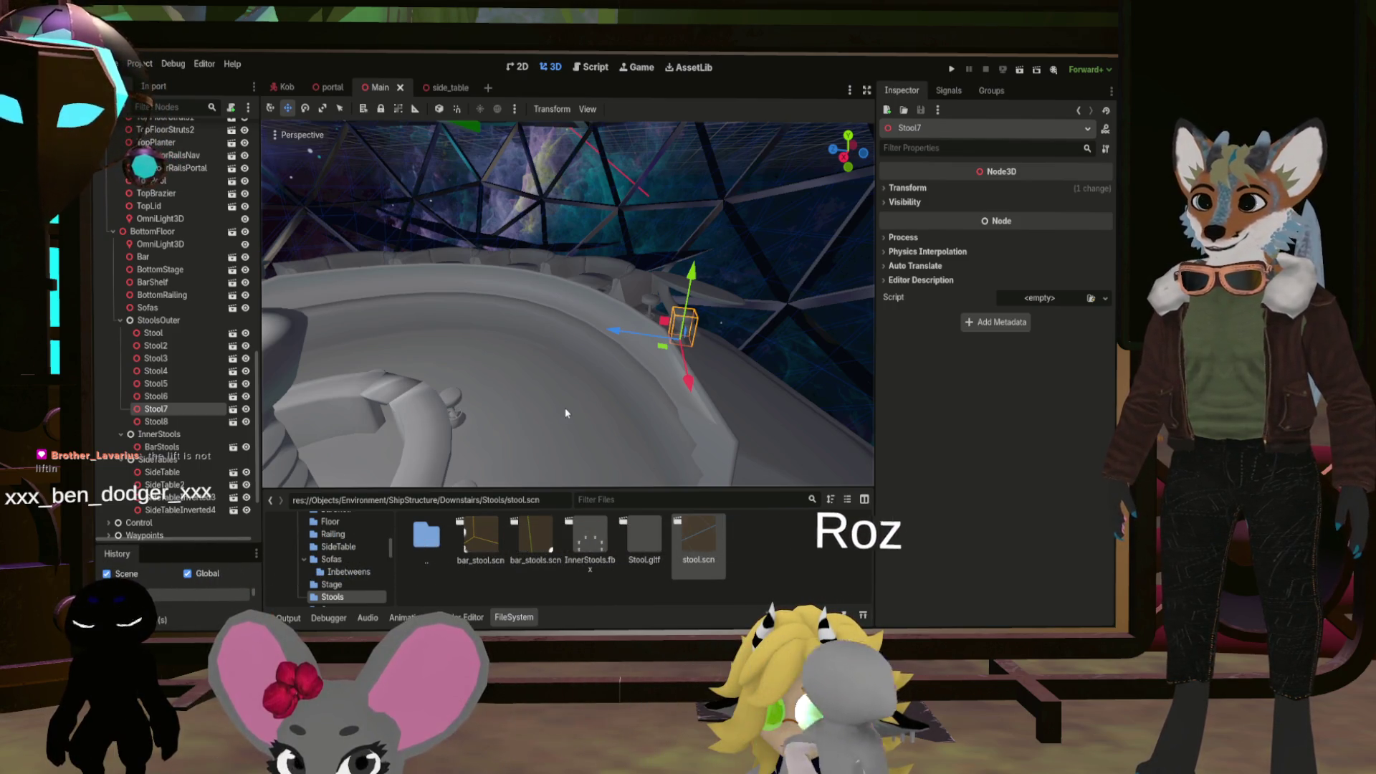
Fly the camera back across the dome over the bar and stools, ending framed on Stool7
{"action": "mouse_move", "coordinate": [566, 414]}
{"action": "left_mouse_down"}
{"action": "mouse_move", "coordinate": [552, 412]}
{"action": "mouse_move", "coordinate": [610, 414]}
{"action": "left_mouse_up"}
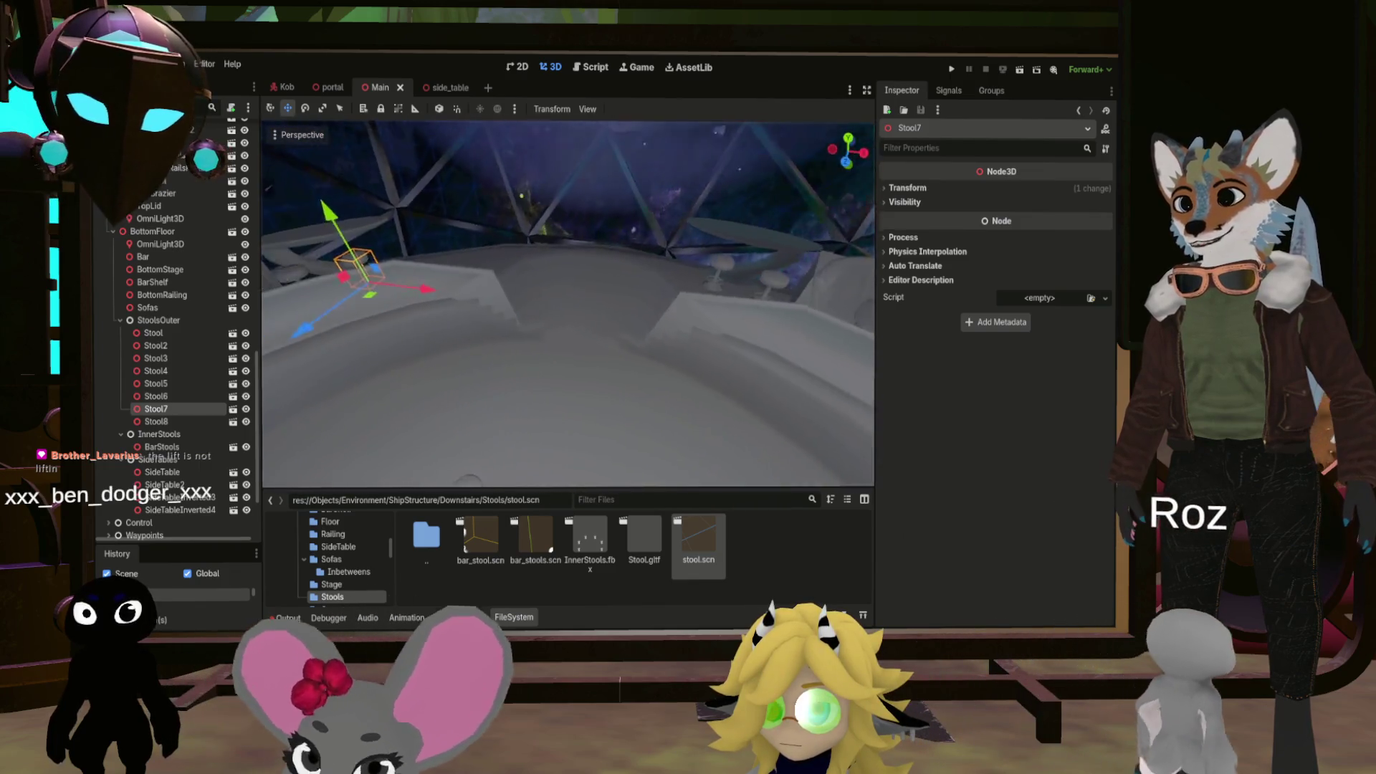
{"action": "key", "text": "f"}
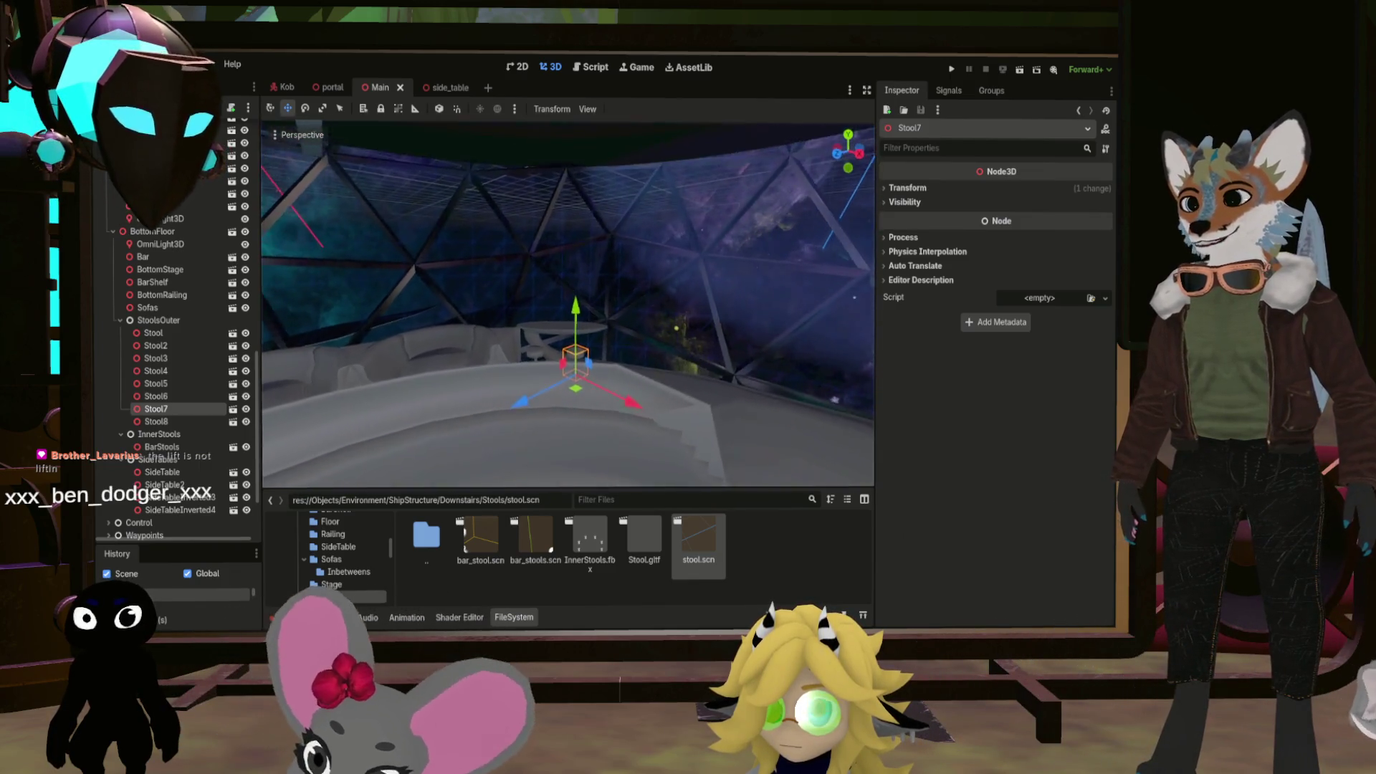
{"action": "scroll", "coordinate": [567, 304], "scroll_direction": "up", "scroll_amount": 6}
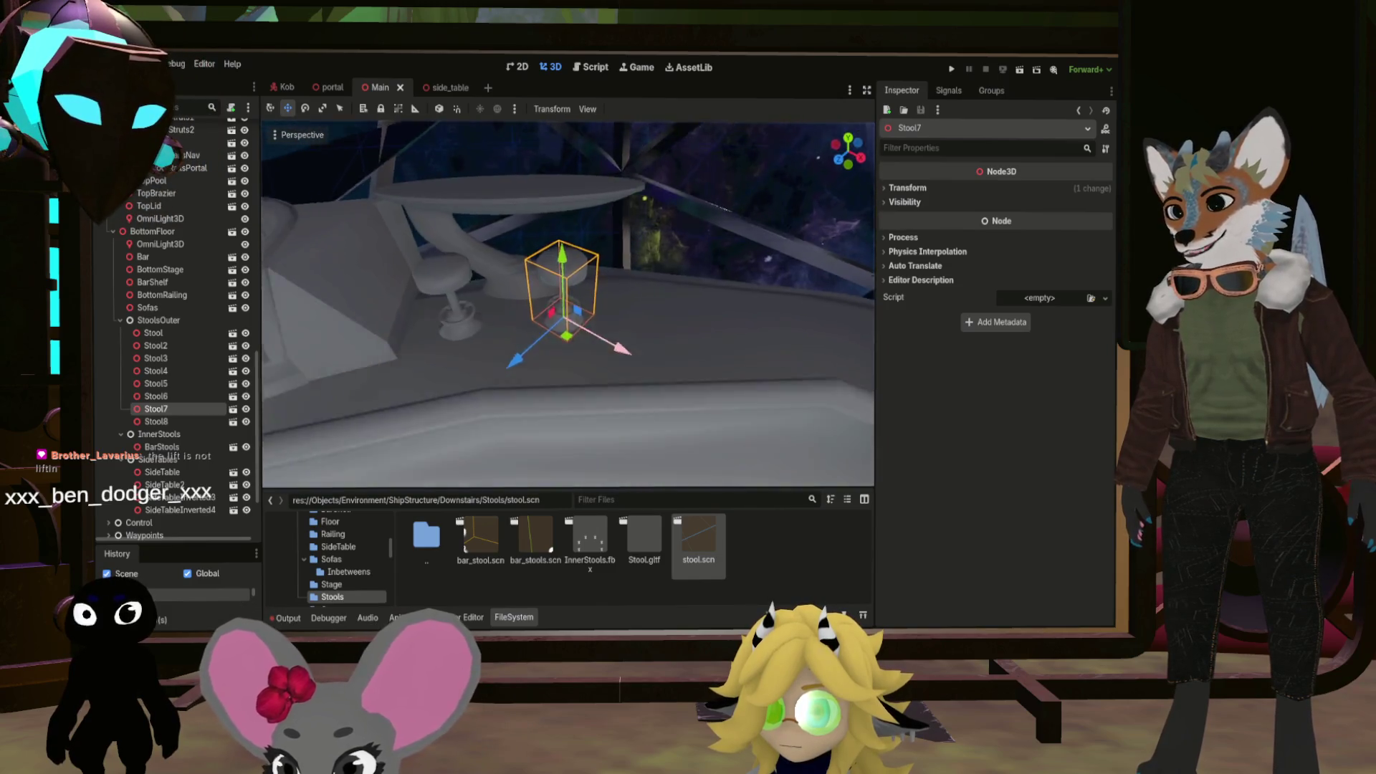
{"action": "key", "text": "s"}
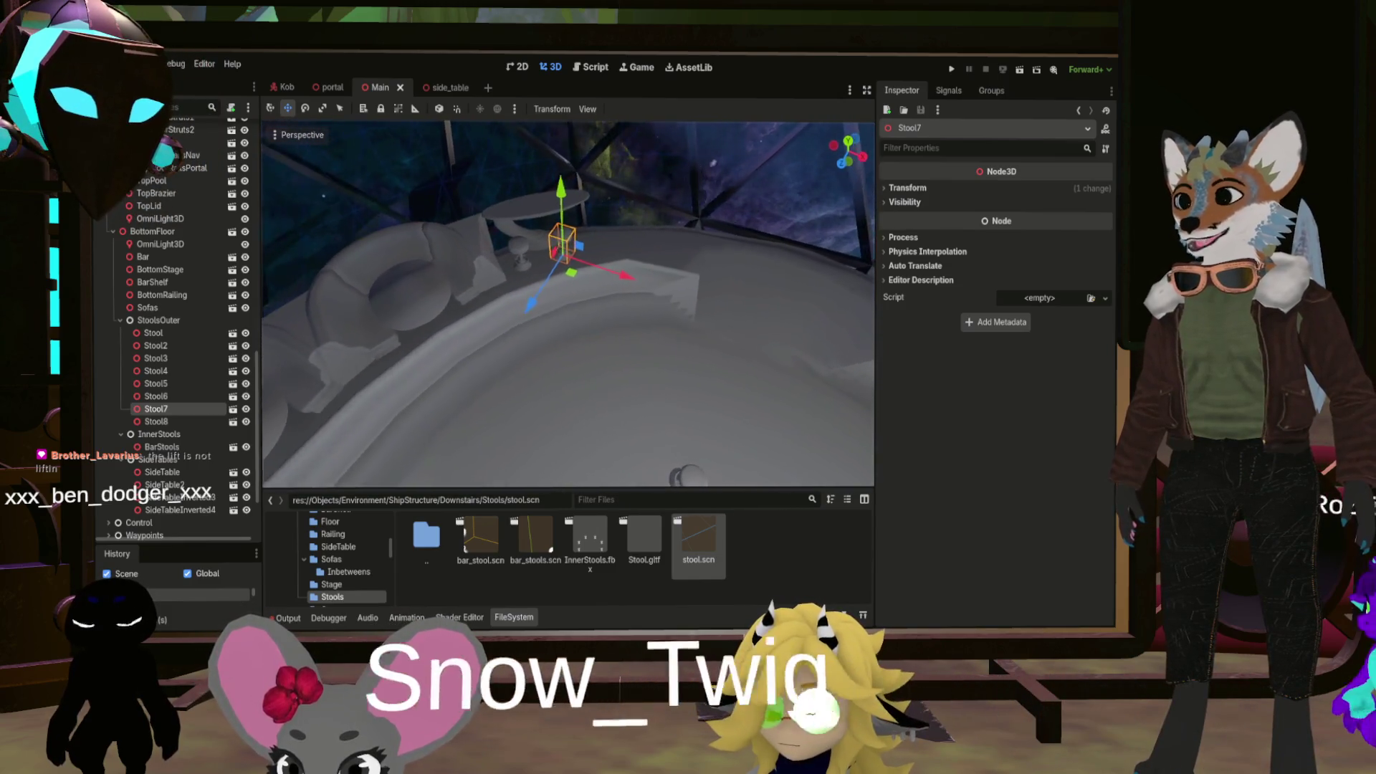
{"action": "key", "text": "s"}
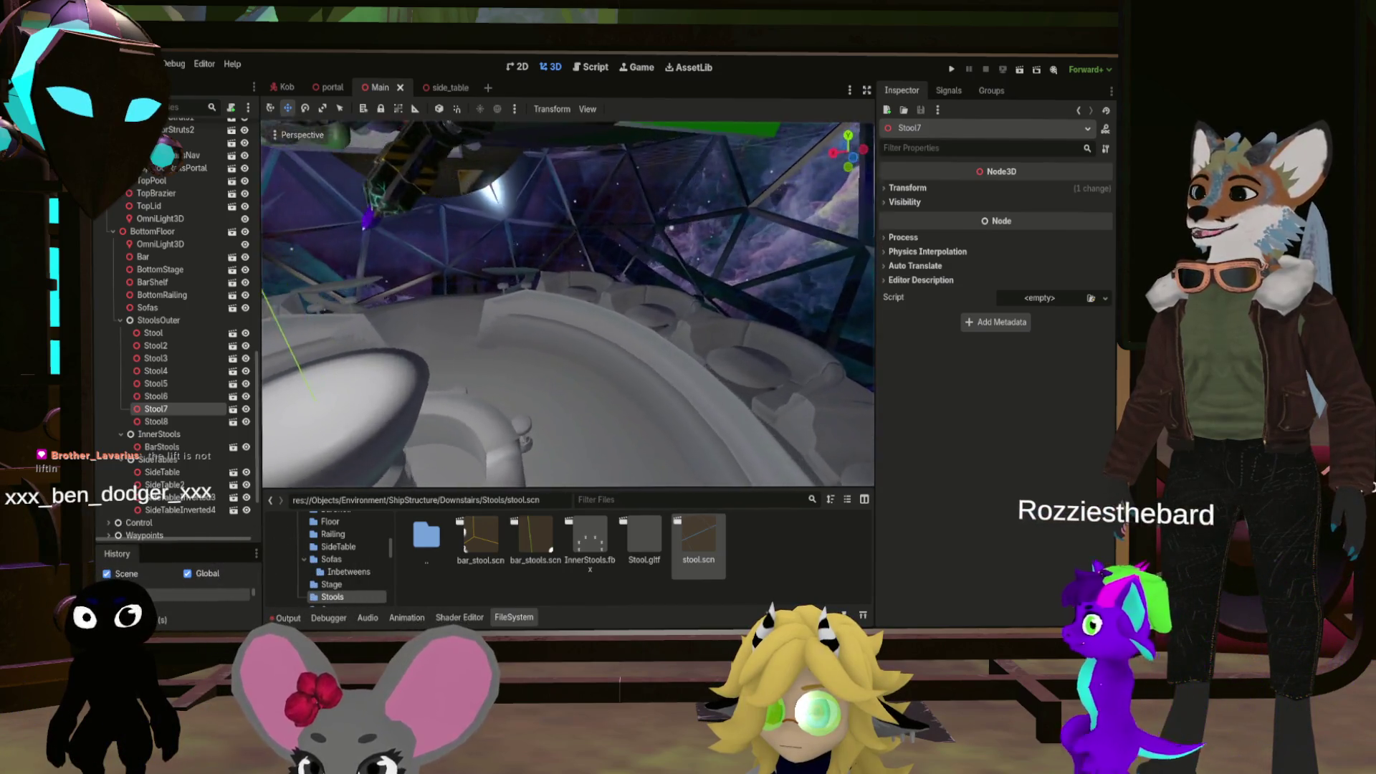
{"action": "key", "text": "s"}
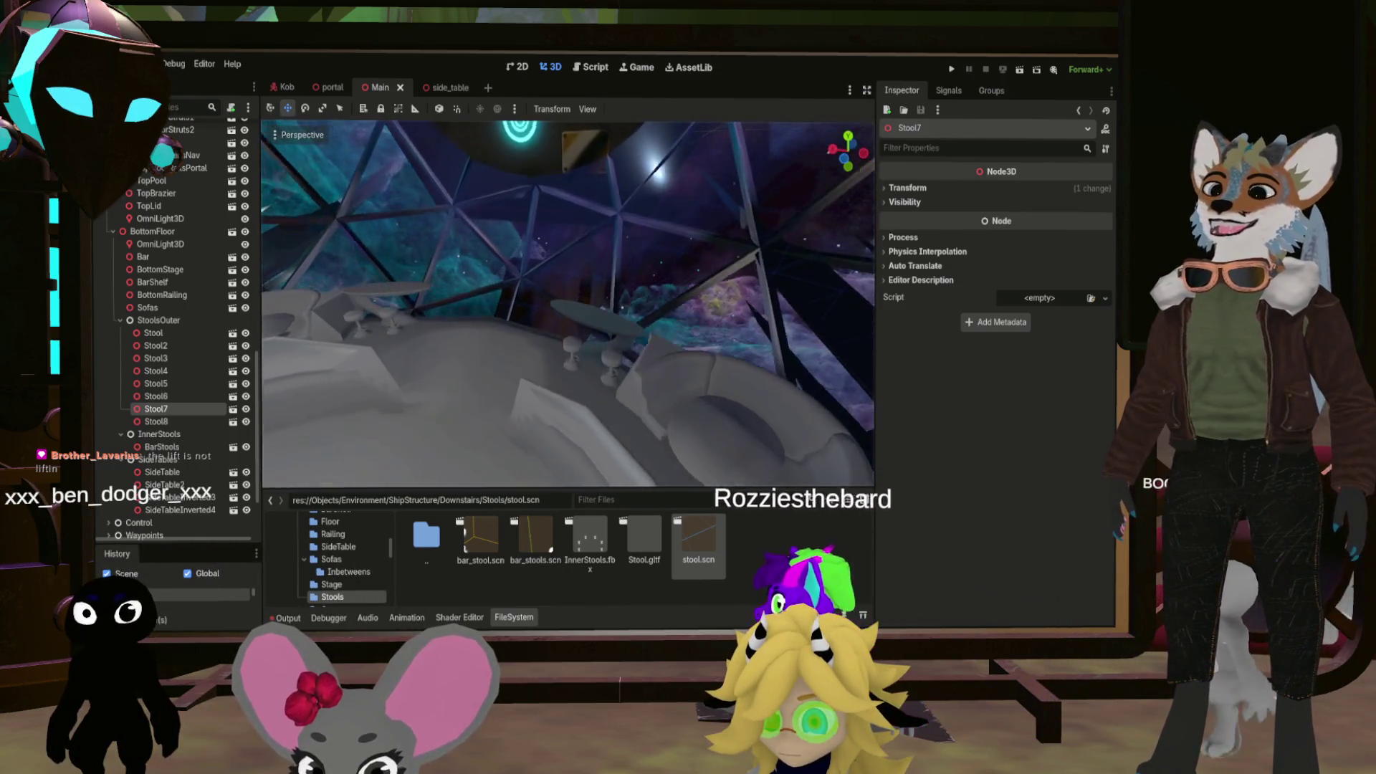
{"action": "key", "text": "s"}
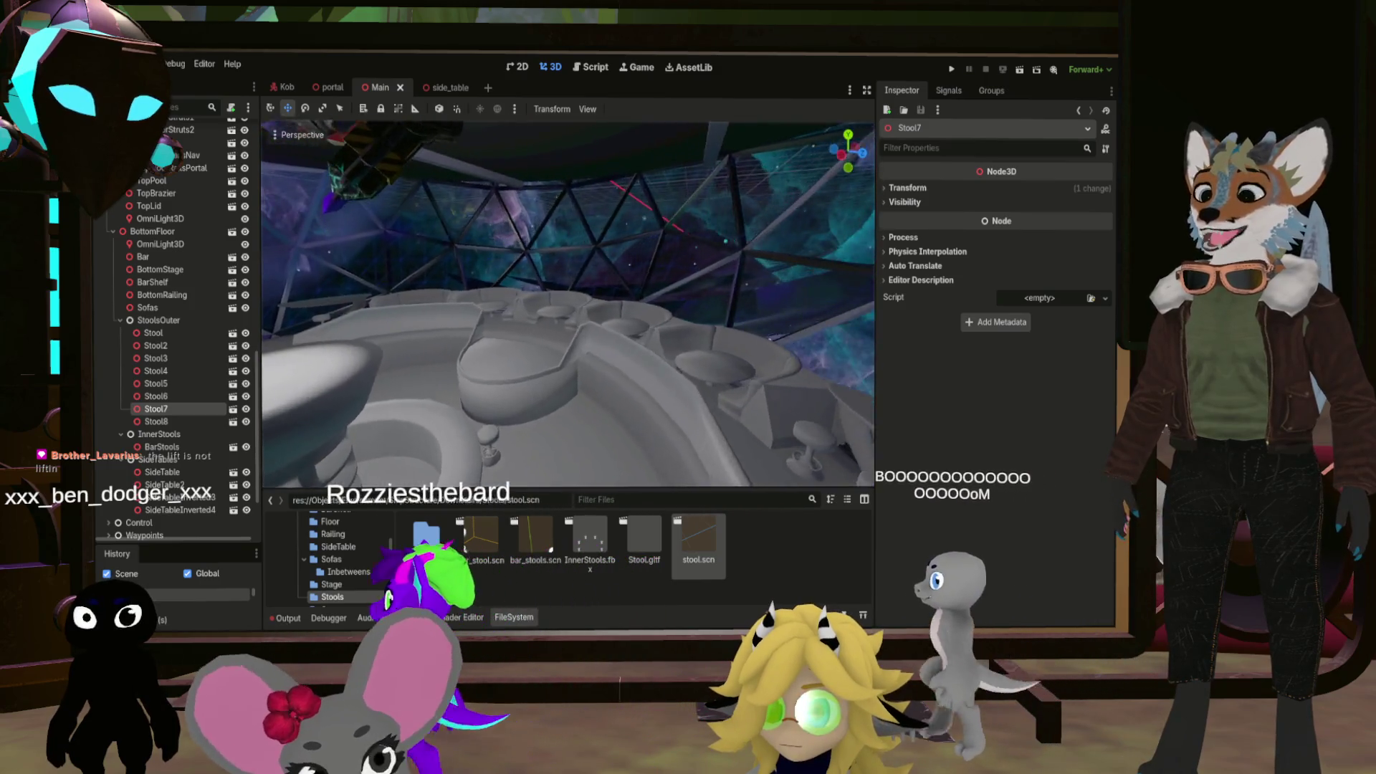
{"action": "key", "text": "f"}
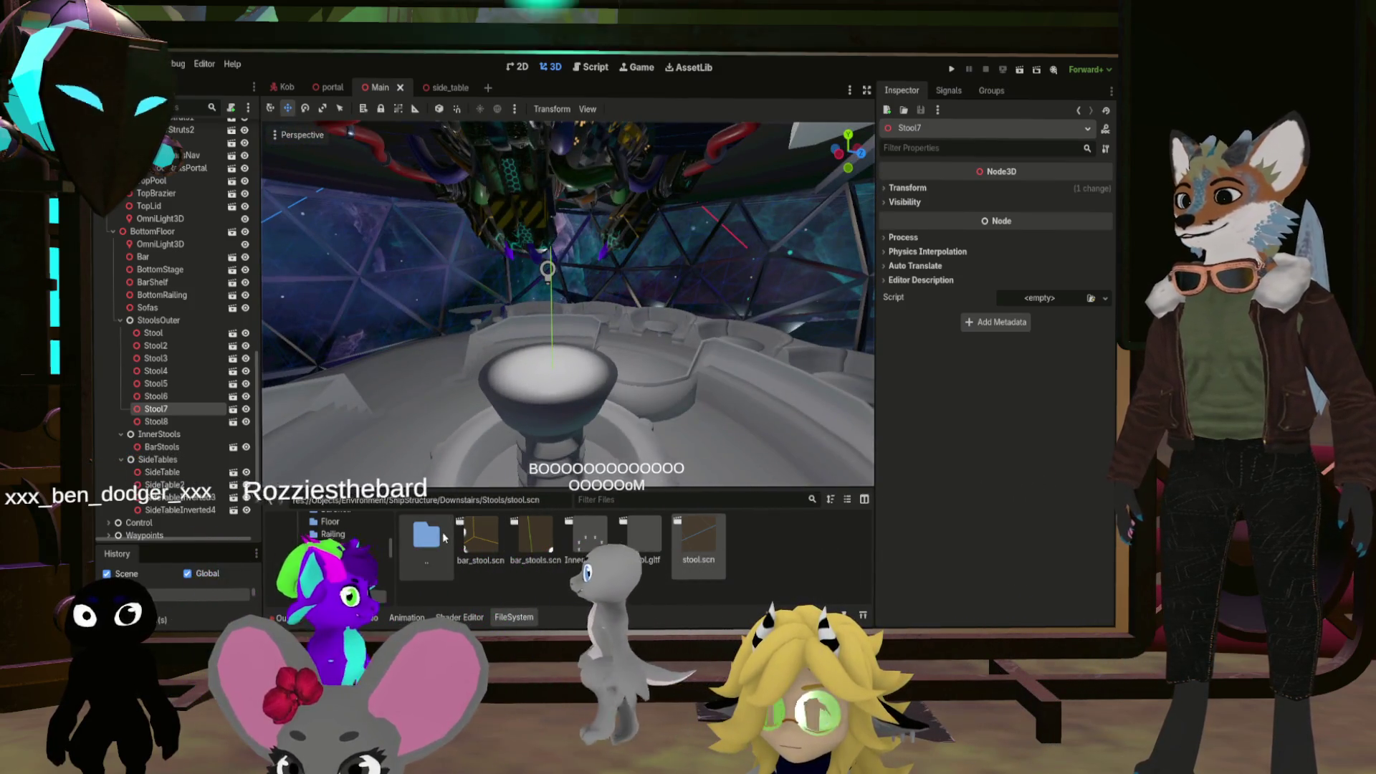
Go up to Downstairs, open the Struts folder and start a new empty bottom_strut scene
{"action": "double_click", "coordinate": [443, 538]}
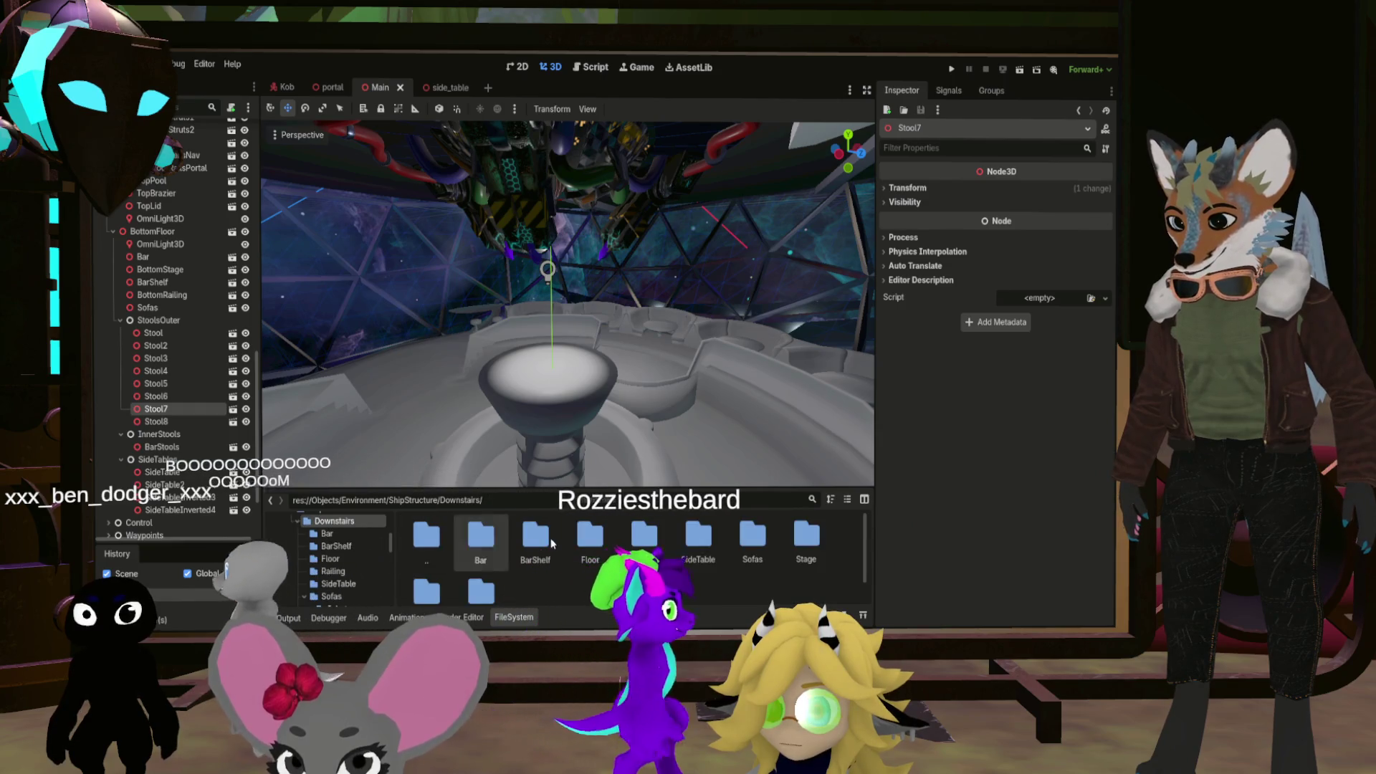
{"action": "scroll", "coordinate": [482, 566], "scroll_direction": "down", "scroll_amount": 1}
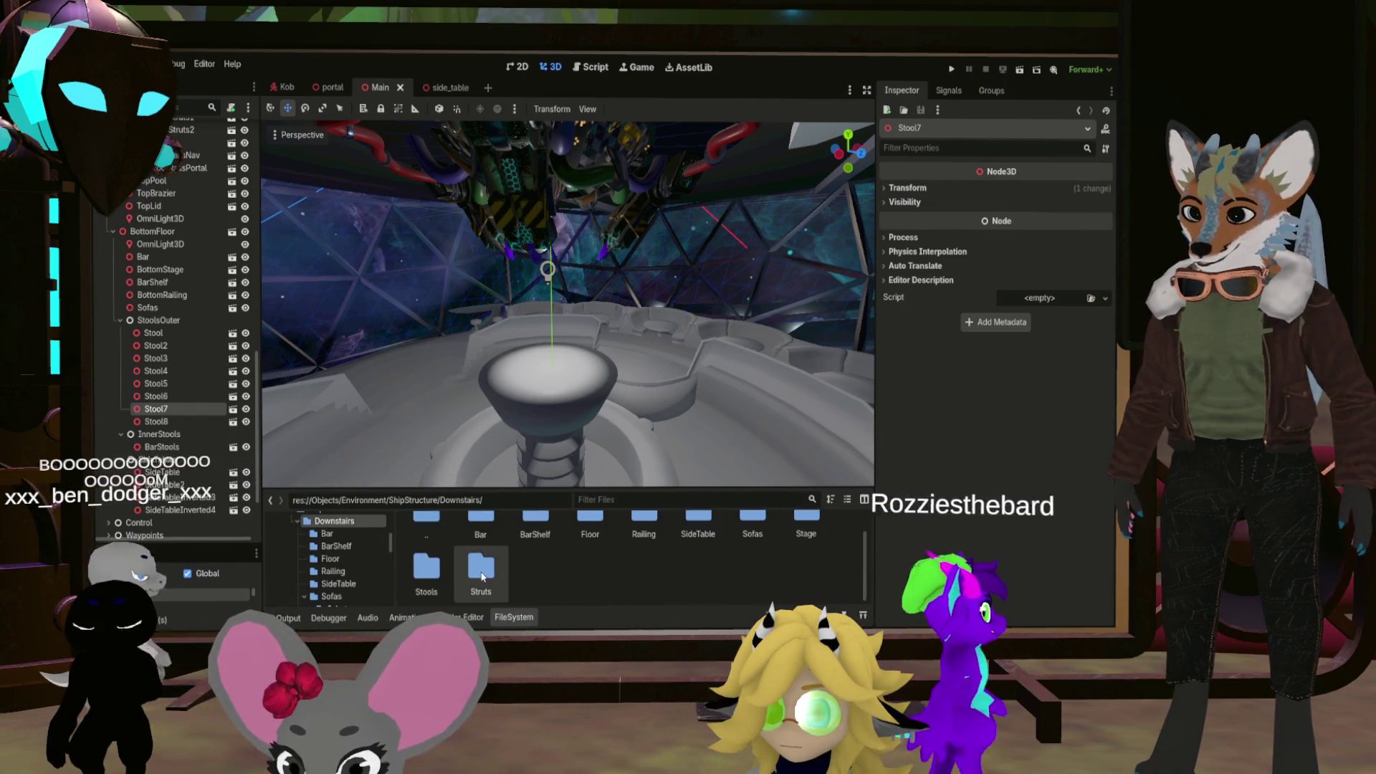
{"action": "double_click", "coordinate": [481, 570]}
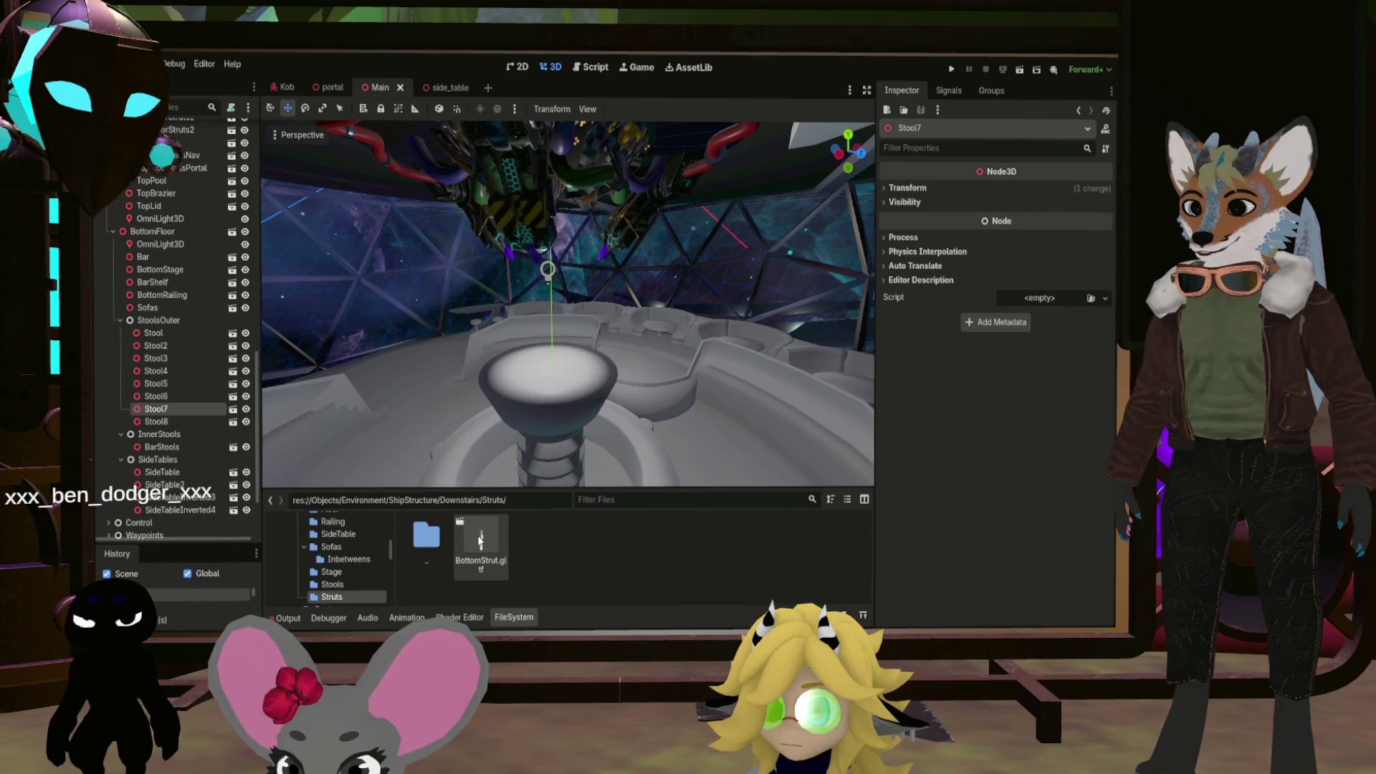
{"action": "key", "text": "ctrl+n"}
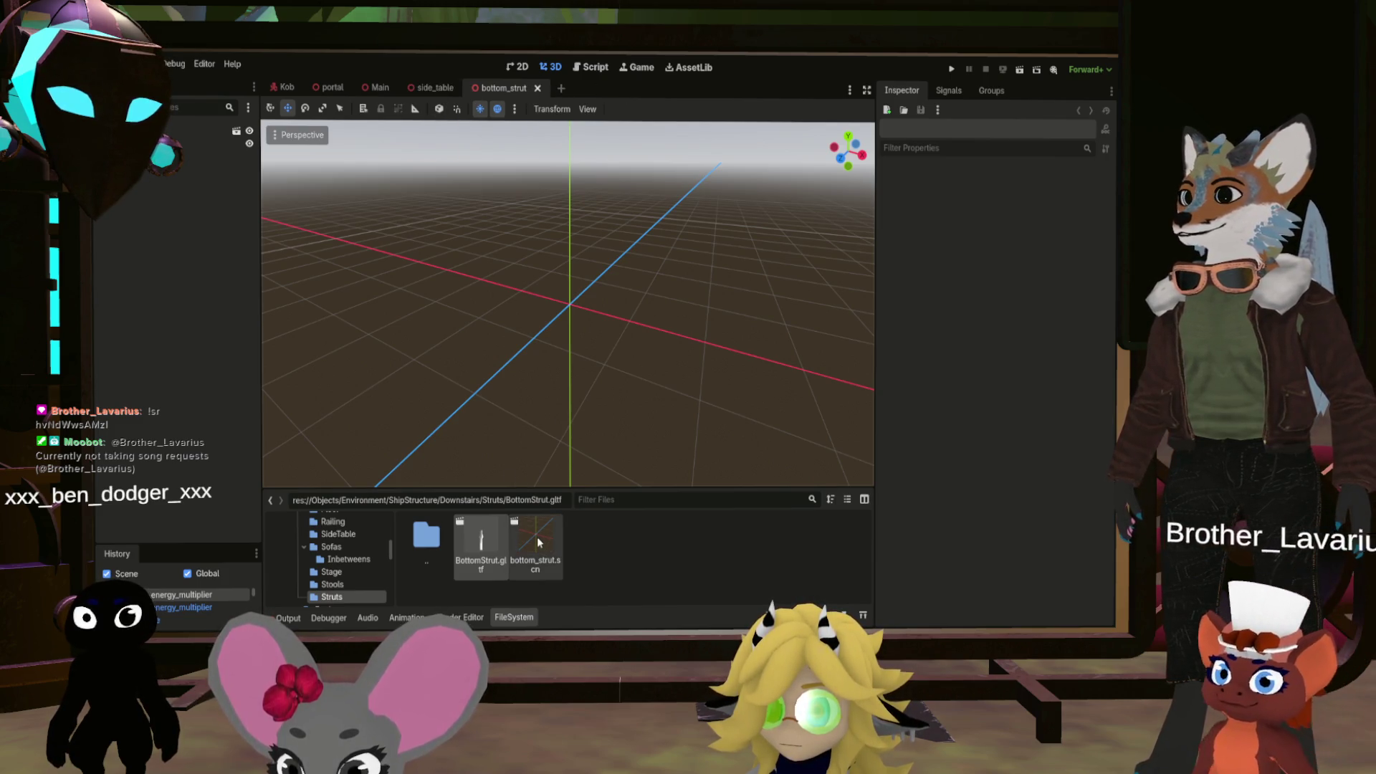
Drag the BottomStrut model from the FileSystem into the new scene's viewport
{"action": "mouse_move", "coordinate": [609, 364]}
{"action": "left_mouse_down"}
{"action": "mouse_move", "coordinate": [530, 336]}
{"action": "mouse_move", "coordinate": [592, 424]}
{"action": "left_mouse_up"}
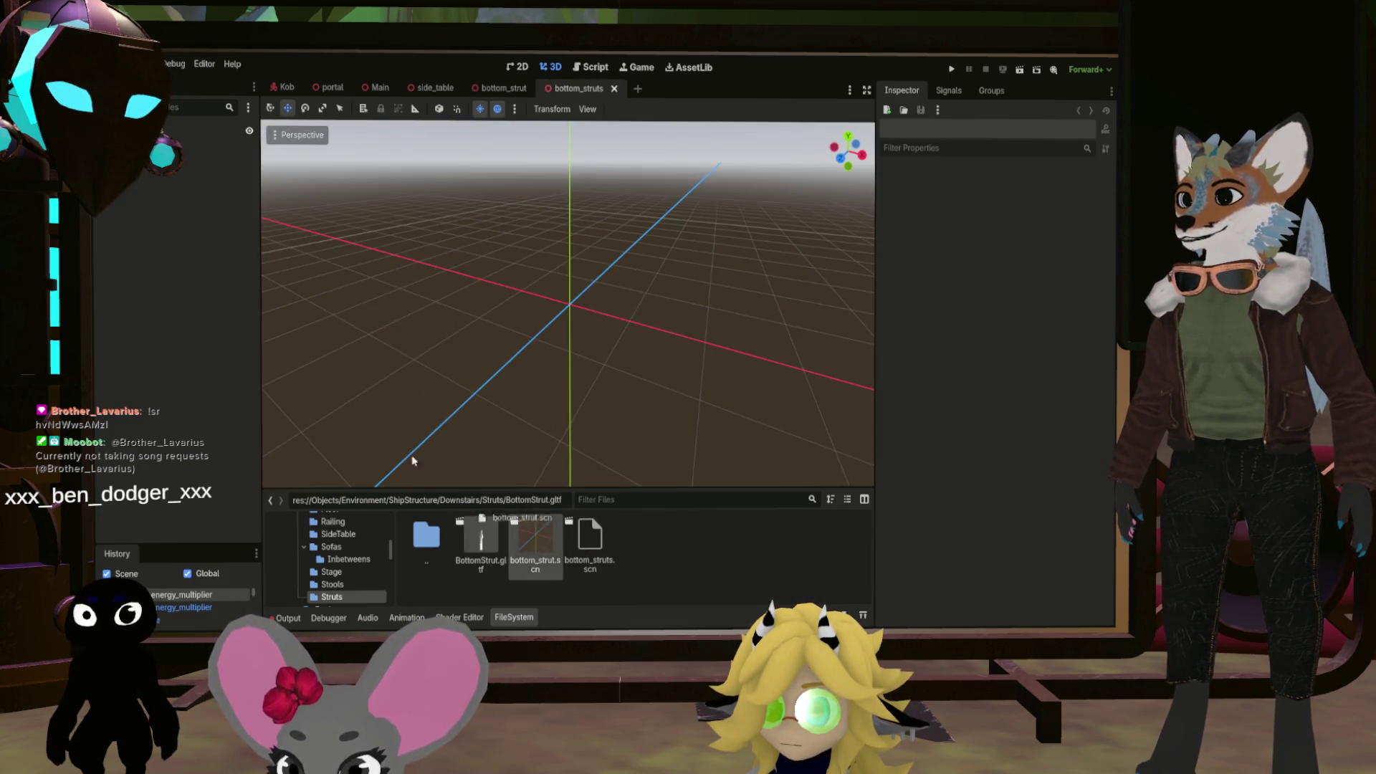
{"action": "left_click_drag", "start_coordinate": [481, 538], "coordinate": [194, 141]}
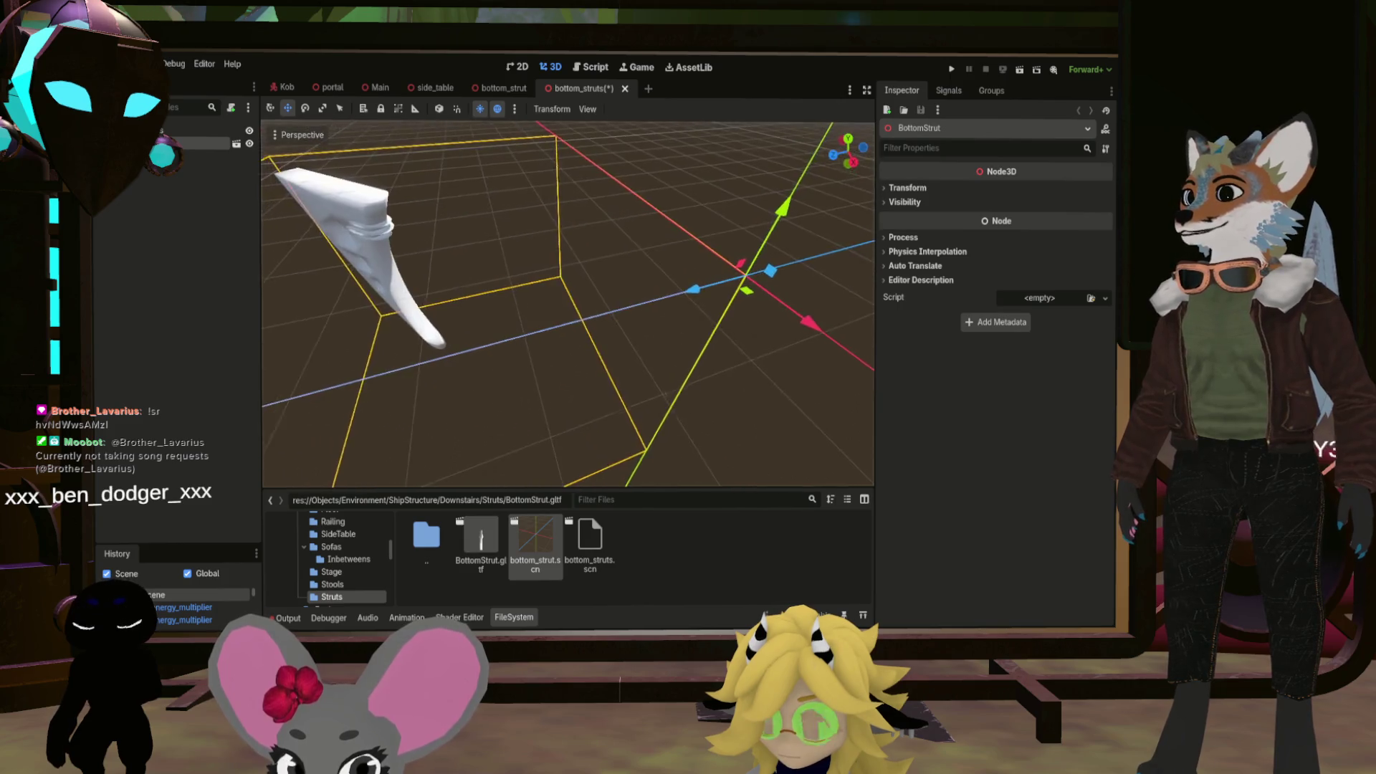
{"action": "scroll", "coordinate": [566, 273], "scroll_direction": "up", "scroll_amount": 2}
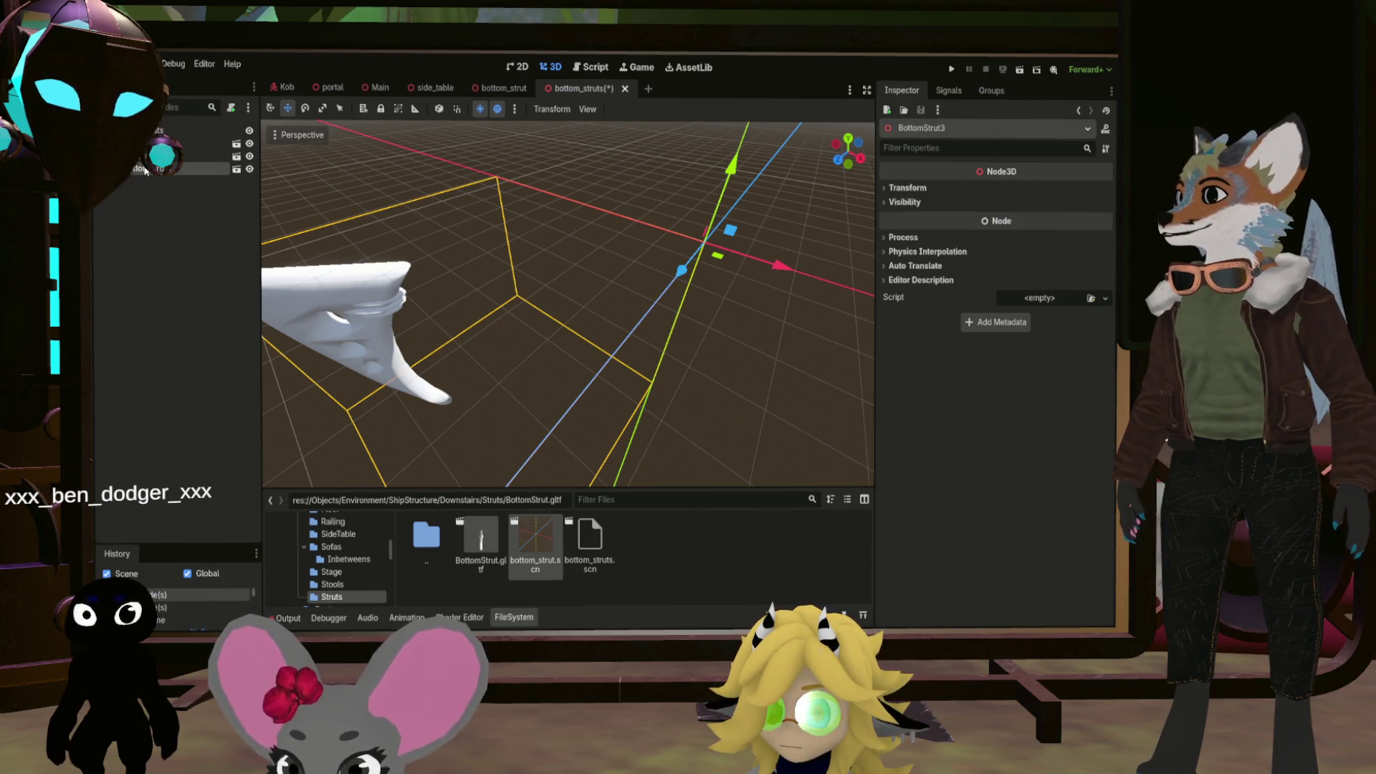
Duplicate the strut once more and turn BottomStrut2 to 90° on Y
{"action": "key", "text": "ctrl+d"}
{"action": "left_click", "coordinate": [209, 157]}
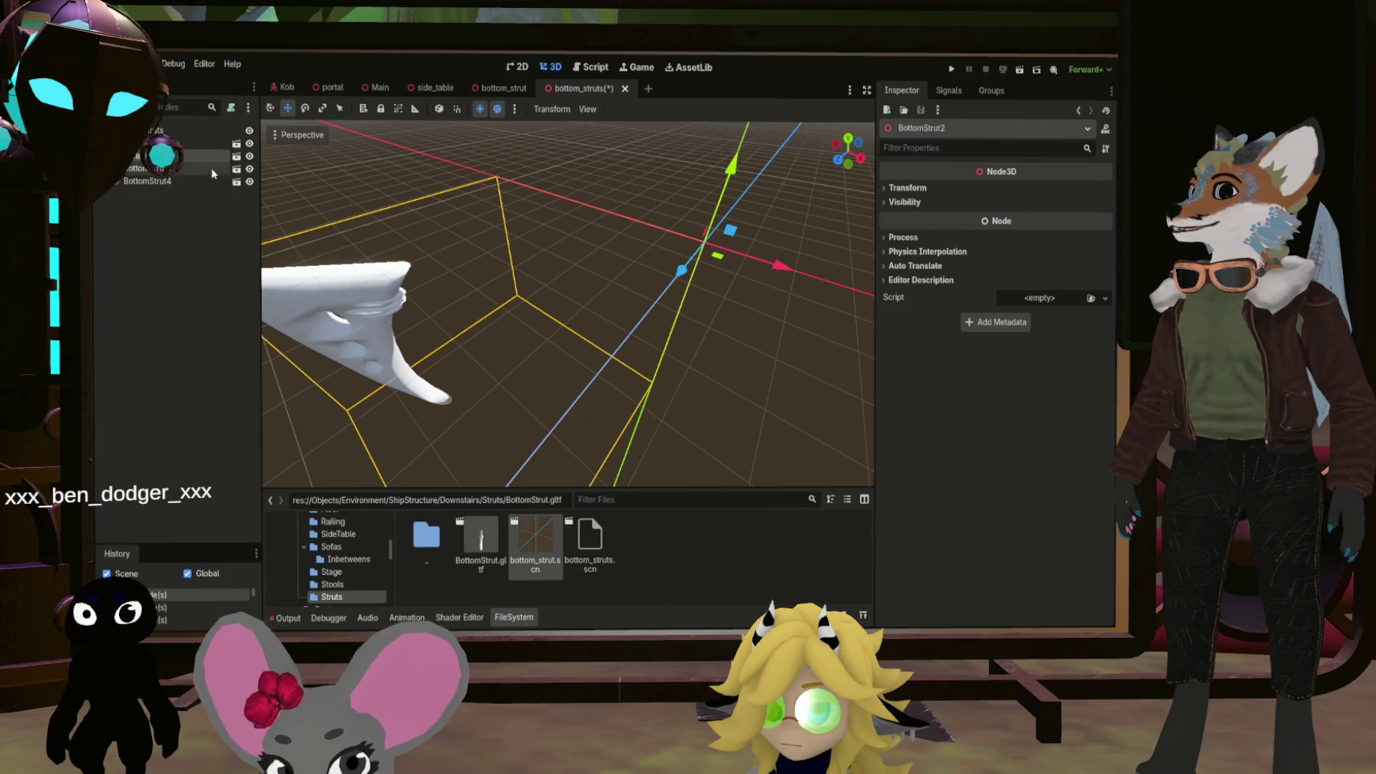
{"action": "left_click", "coordinate": [910, 187]}
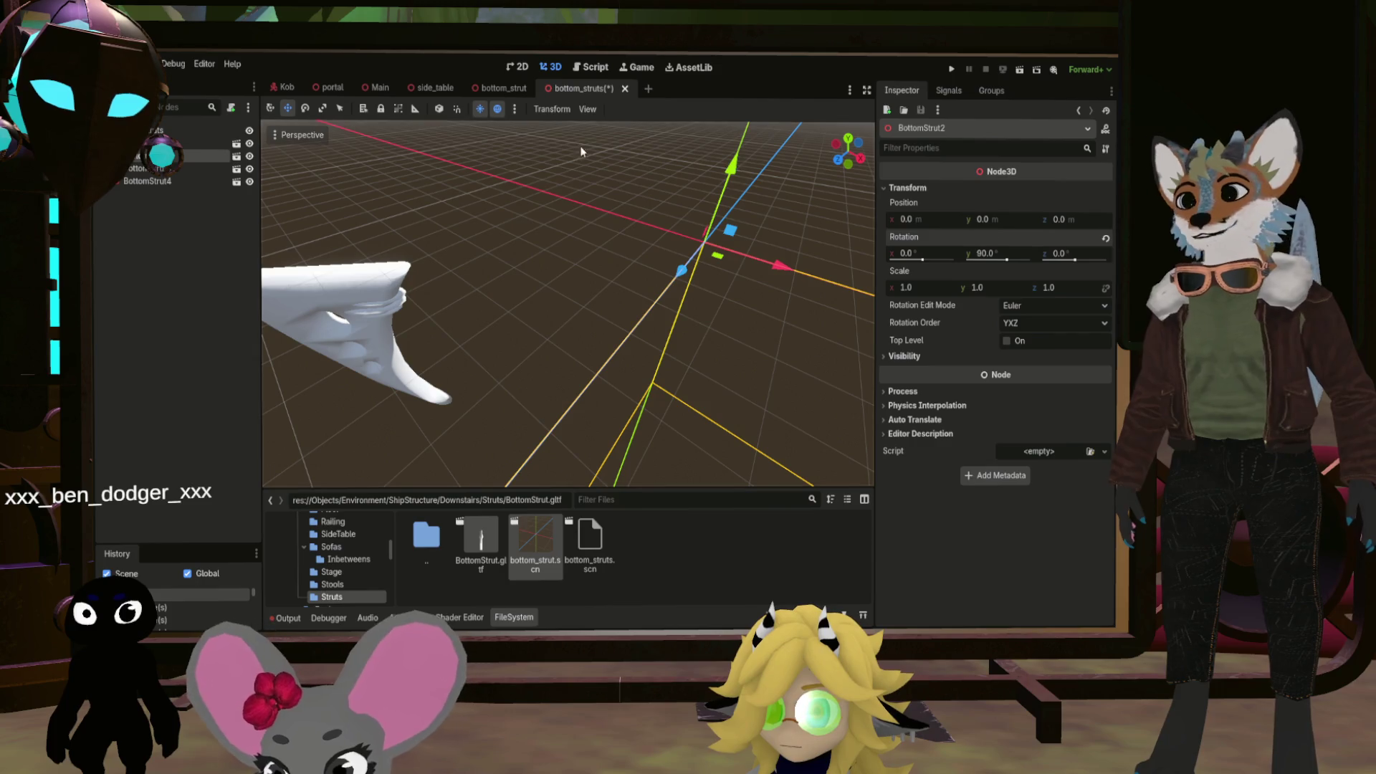
Rotate BottomStrut3 to 180° and BottomStrut4 to -90° on Y, then save and close bottom_struts
{"action": "left_click", "coordinate": [187, 171]}
{"action": "left_click", "coordinate": [910, 188]}
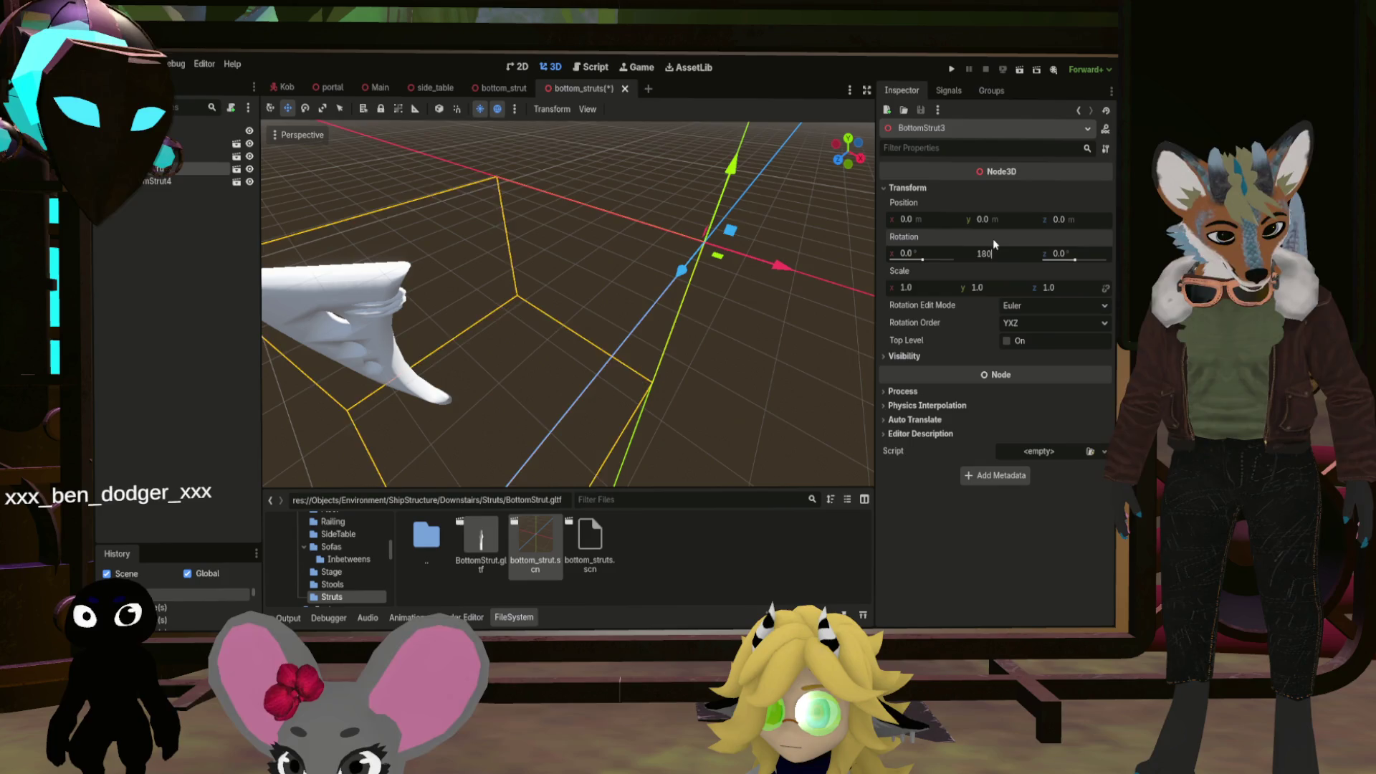
{"action": "type", "text": "180"}
{"action": "key", "text": "Return"}
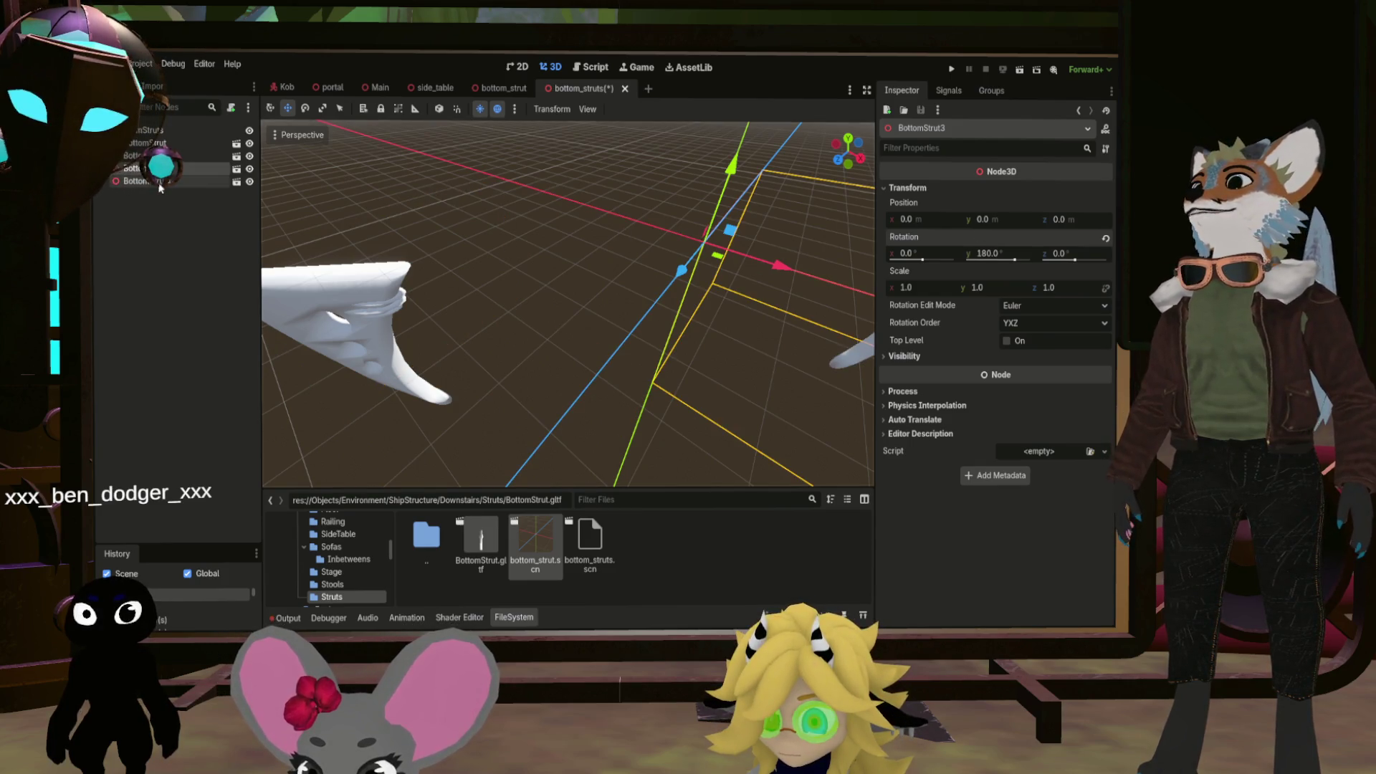
{"action": "left_click", "coordinate": [160, 182]}
{"action": "left_click", "coordinate": [939, 189]}
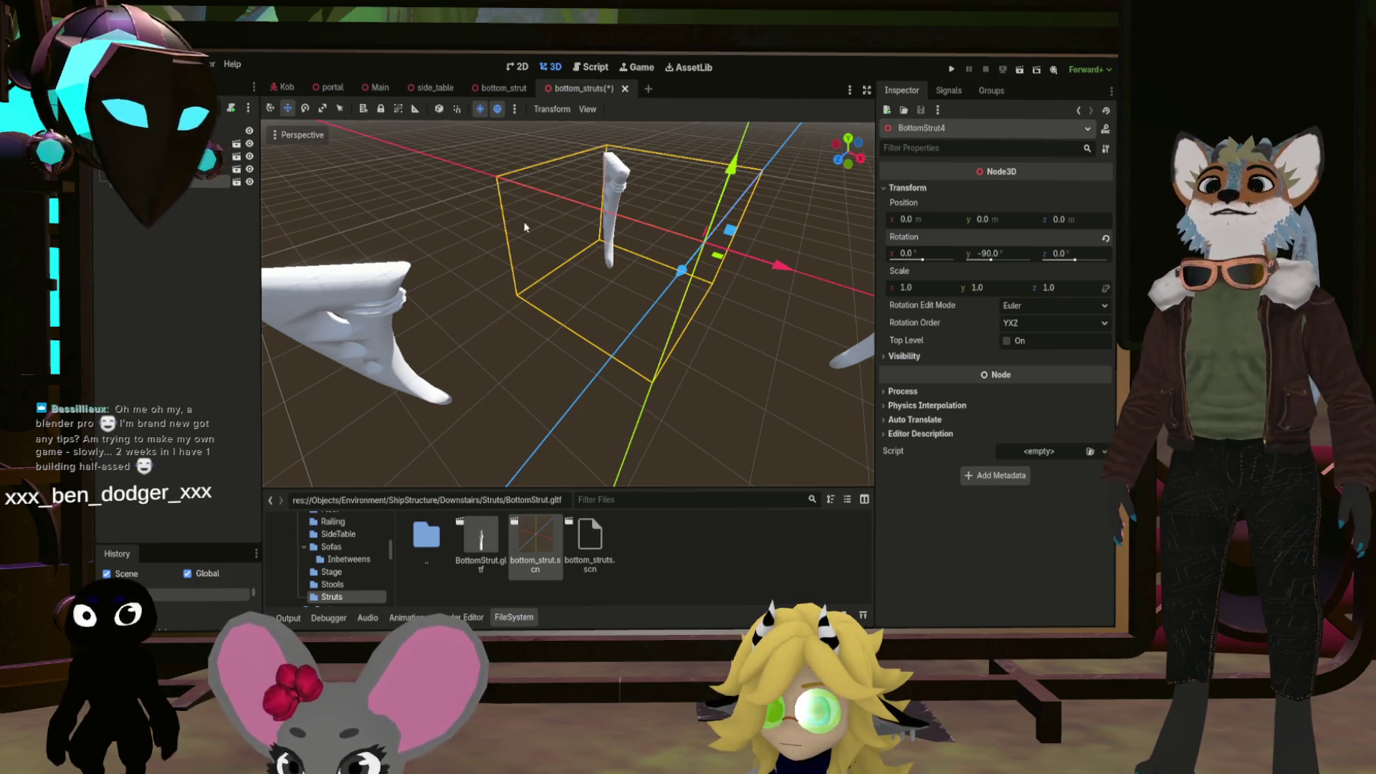
{"action": "key", "text": "ctrl+s"}
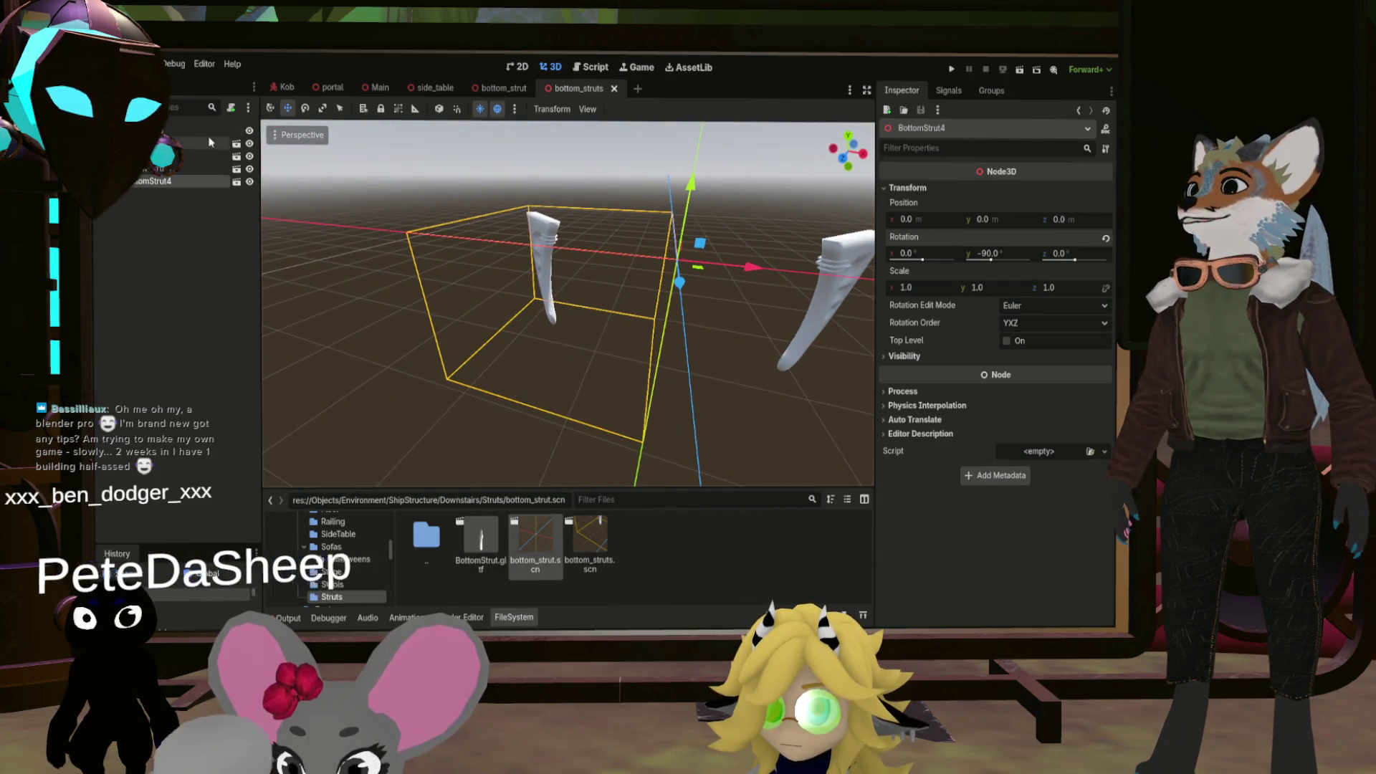
{"action": "left_click", "coordinate": [615, 89]}
Back in Main, instance bottom_struts.scn into the scene tree and show its Transform
{"action": "left_click", "coordinate": [384, 87]}
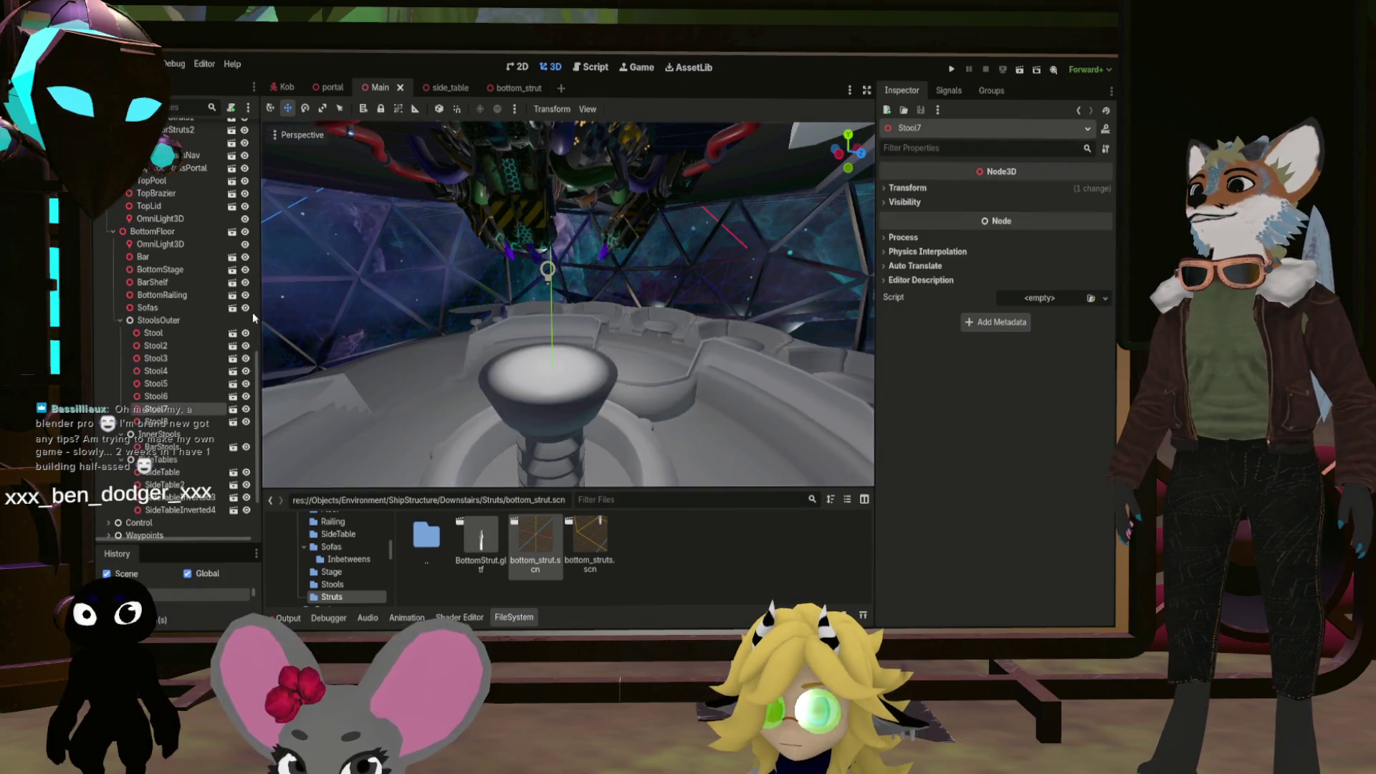
{"action": "scroll", "coordinate": [176, 427], "scroll_direction": "down", "scroll_amount": 3}
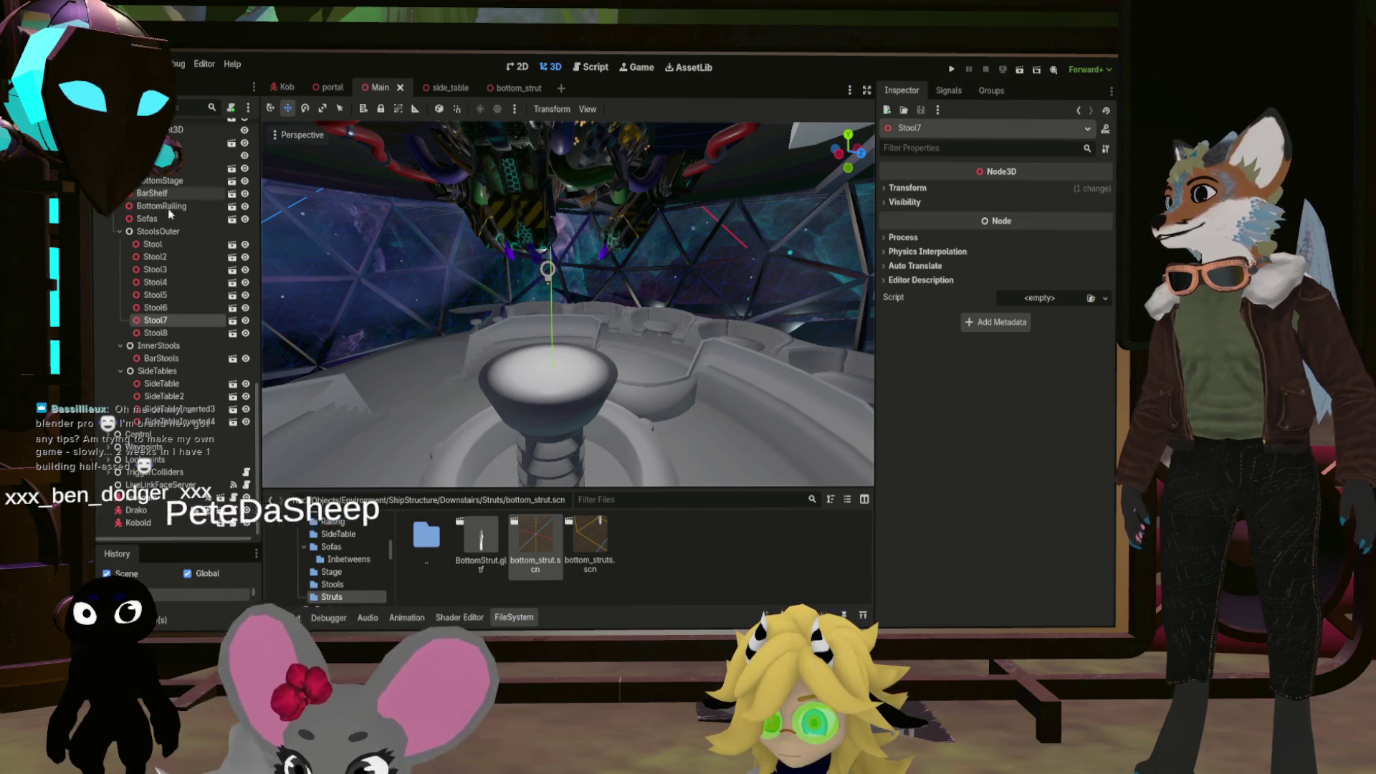
{"action": "mouse_move", "coordinate": [584, 539]}
{"action": "left_mouse_down"}
{"action": "mouse_move", "coordinate": [197, 242]}
{"action": "mouse_move", "coordinate": [516, 216]}
{"action": "mouse_move", "coordinate": [196, 208]}
{"action": "left_mouse_up"}
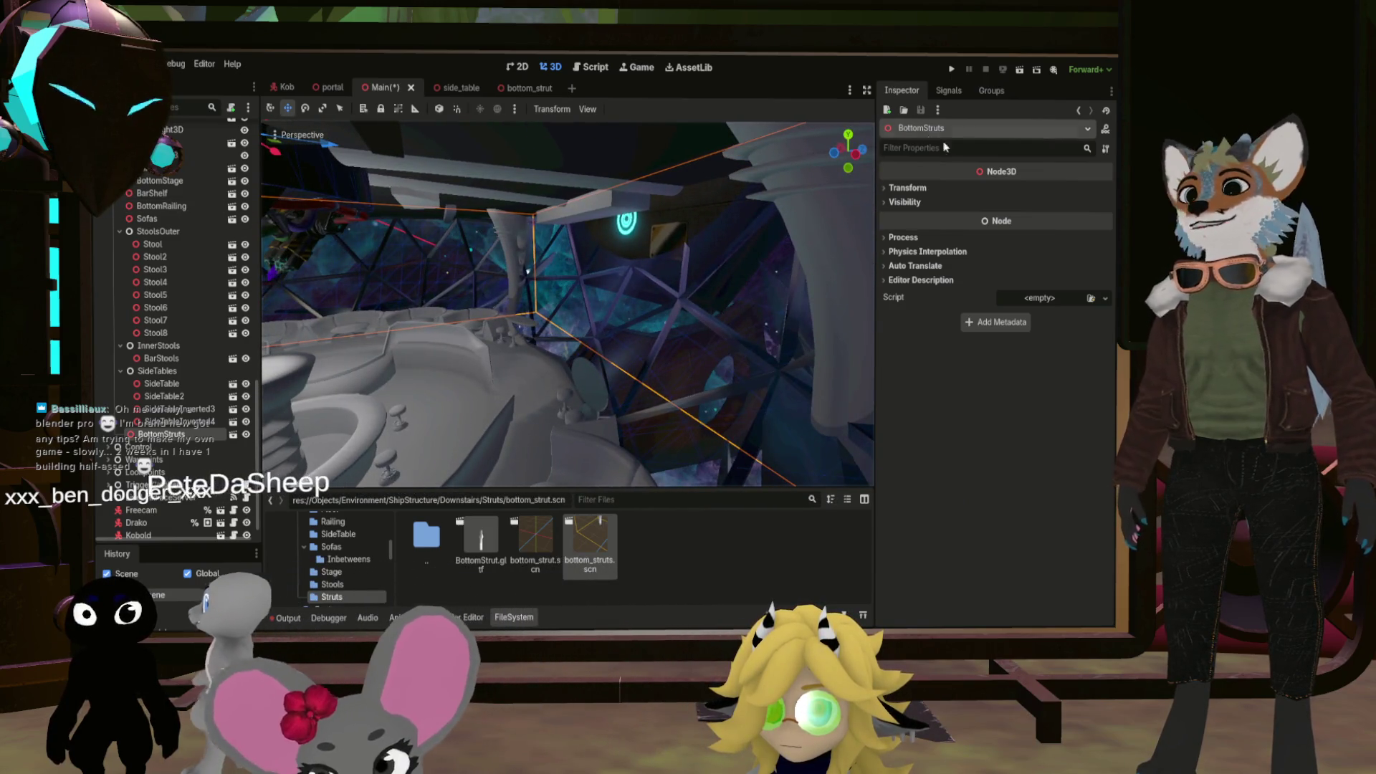
{"action": "left_click", "coordinate": [905, 188]}
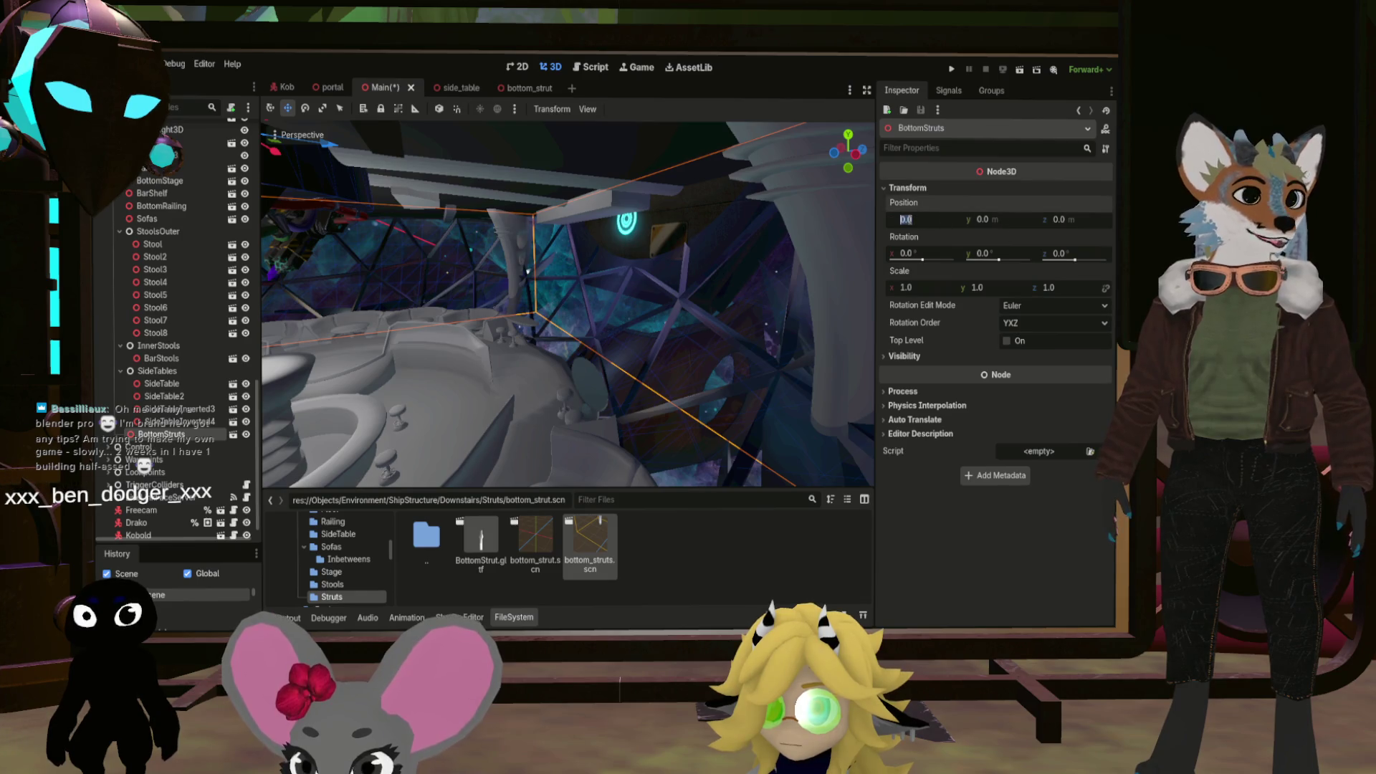
Set BottomStruts' position to X 0.5 m and Z -1.2 m, correcting the mistyped -1.24
{"action": "type", "text": "0.5"}
{"action": "key", "text": "Return"}
{"action": "type", "text": "1"}
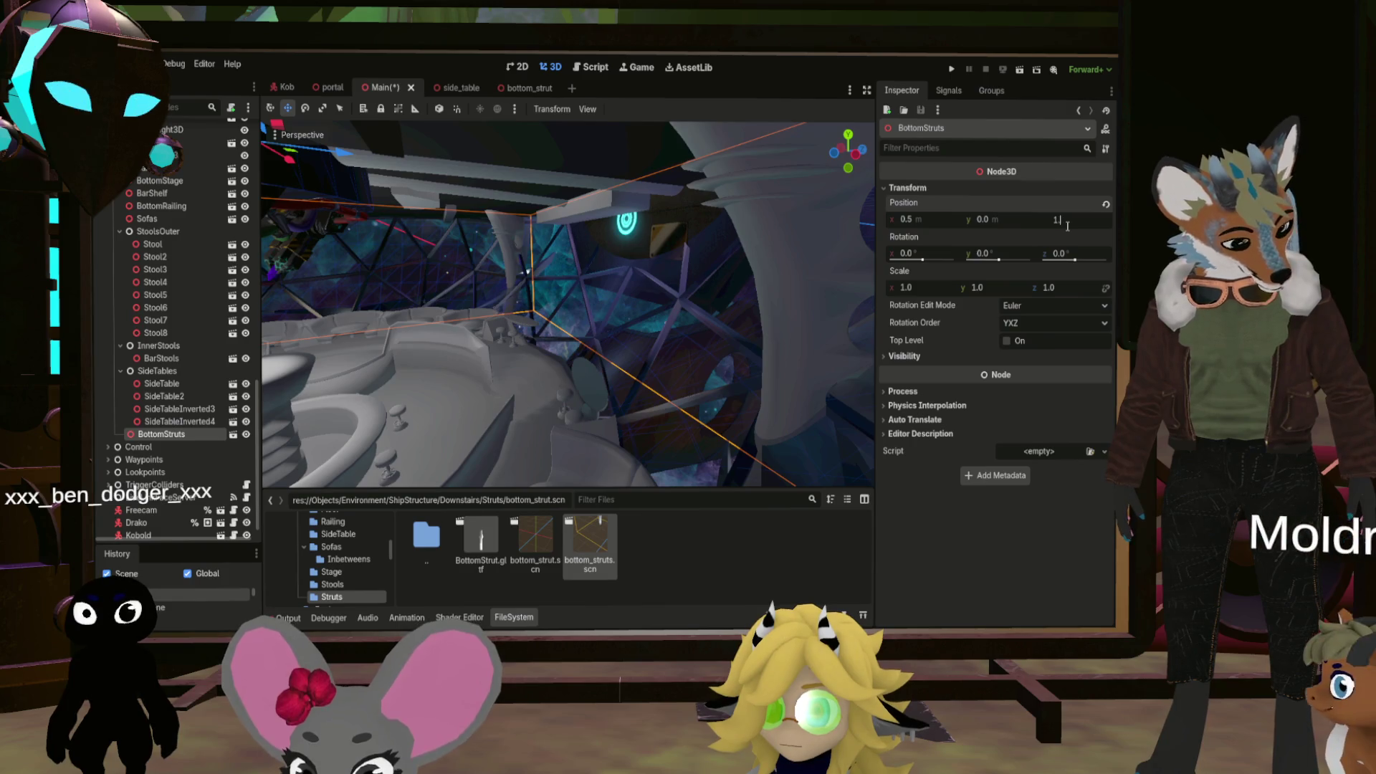
{"action": "key", "text": "BackSpace"}
{"action": "type", "text": "-1.2"}
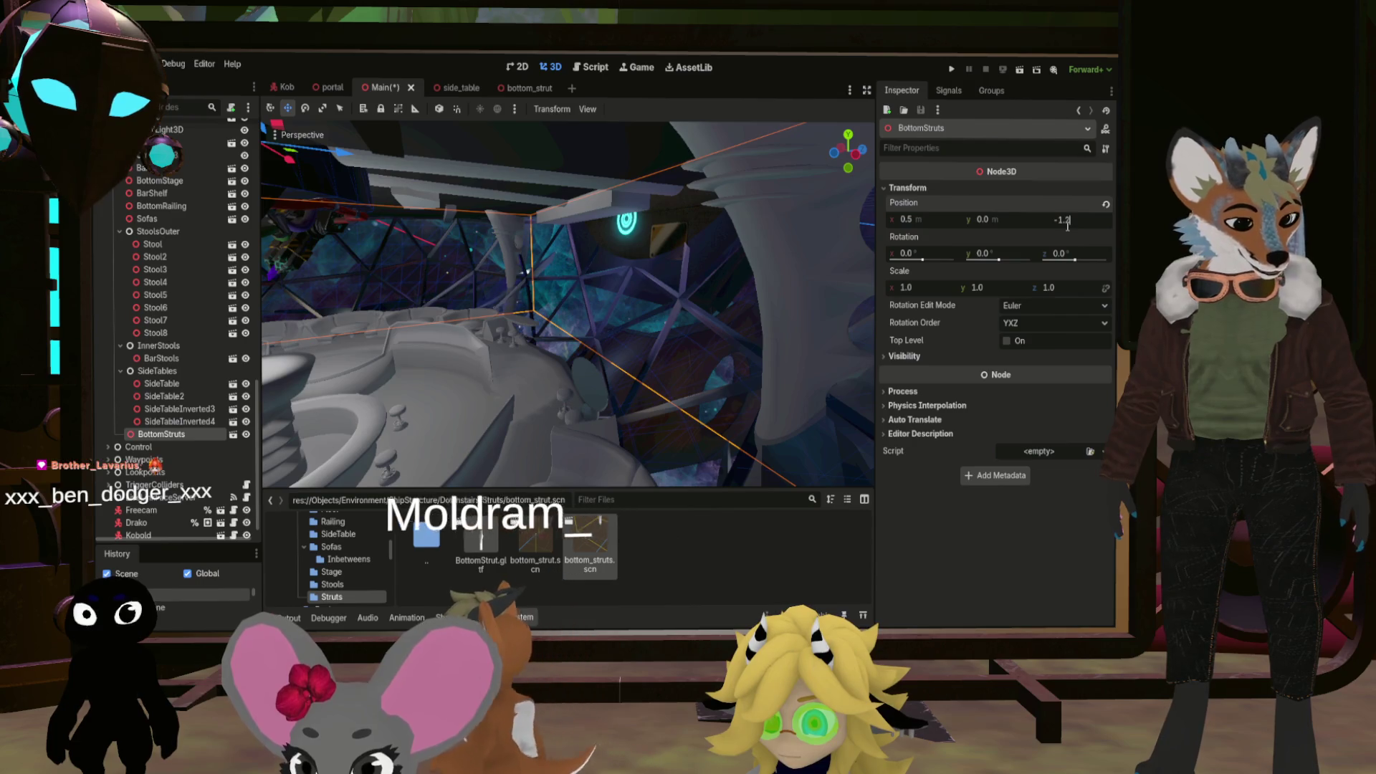
{"action": "type", "text": "4"}
{"action": "key", "text": "Return"}
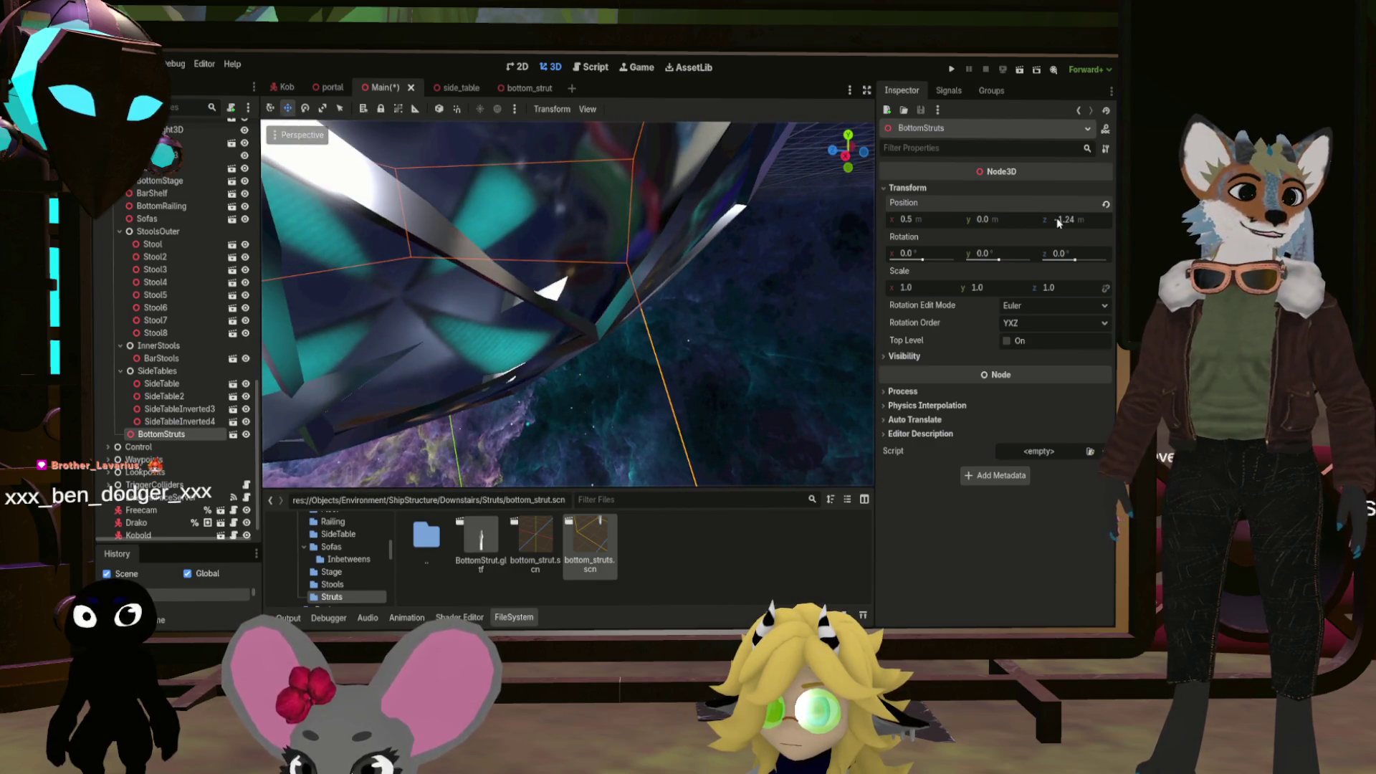
{"action": "left_click_drag", "start_coordinate": [1078, 221], "coordinate": [1068, 220]}
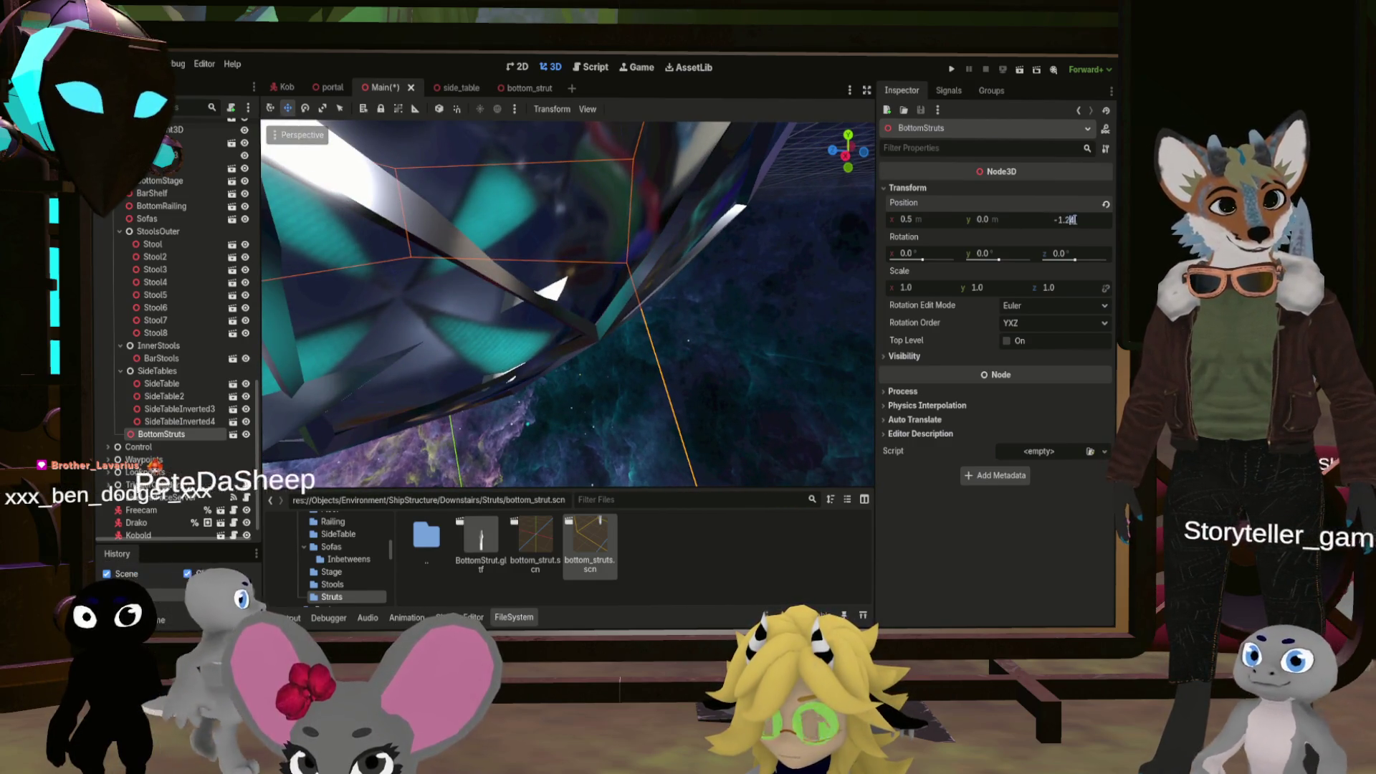
{"action": "type", "text": "2"}
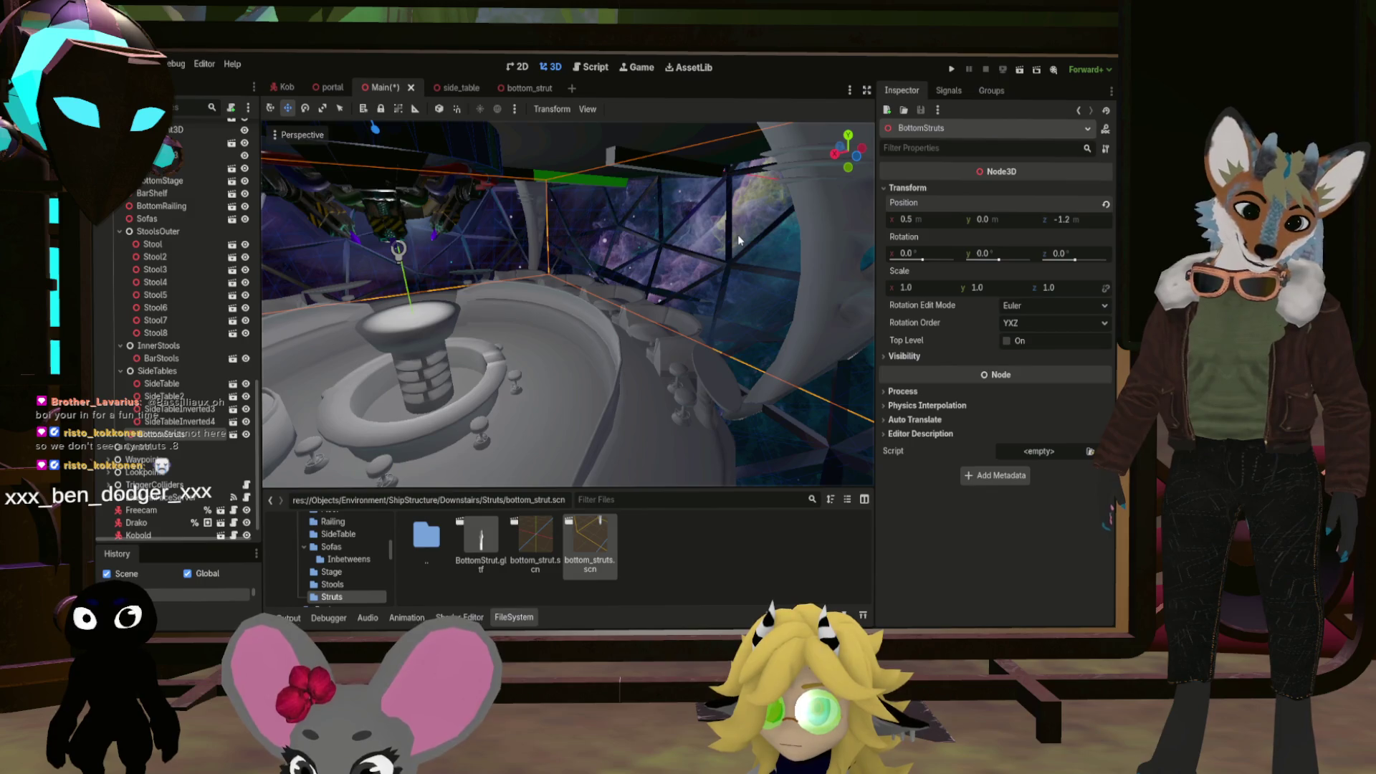
{"action": "mouse_move", "coordinate": [738, 234]}
{"action": "left_mouse_down"}
{"action": "mouse_move", "coordinate": [667, 358]}
{"action": "mouse_move", "coordinate": [653, 455]}
{"action": "mouse_move", "coordinate": [552, 394]}
{"action": "mouse_move", "coordinate": [706, 432]}
{"action": "mouse_move", "coordinate": [595, 387]}
{"action": "mouse_move", "coordinate": [494, 387]}
{"action": "left_mouse_up"}
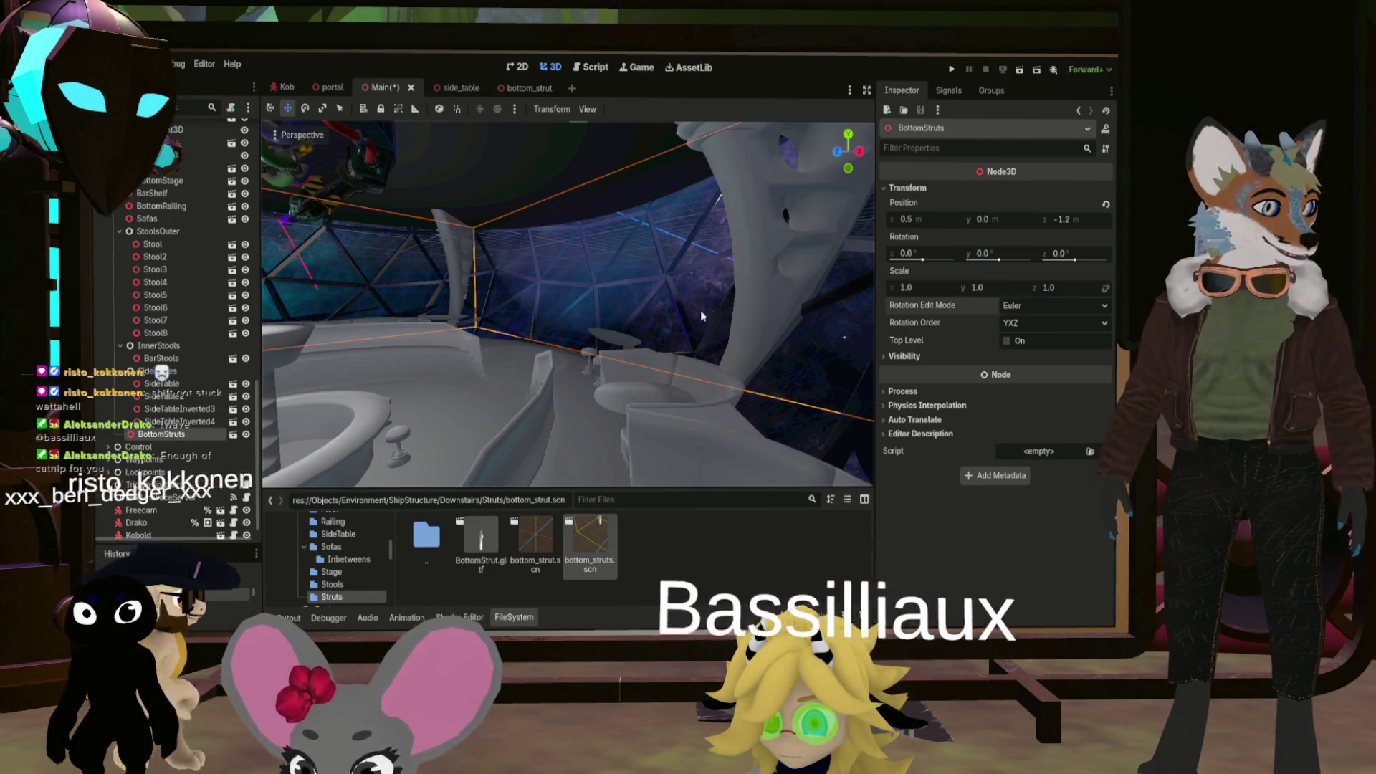
{"action": "key", "text": "f"}
{"action": "scroll", "coordinate": [708, 292], "scroll_direction": "down", "scroll_amount": 5}
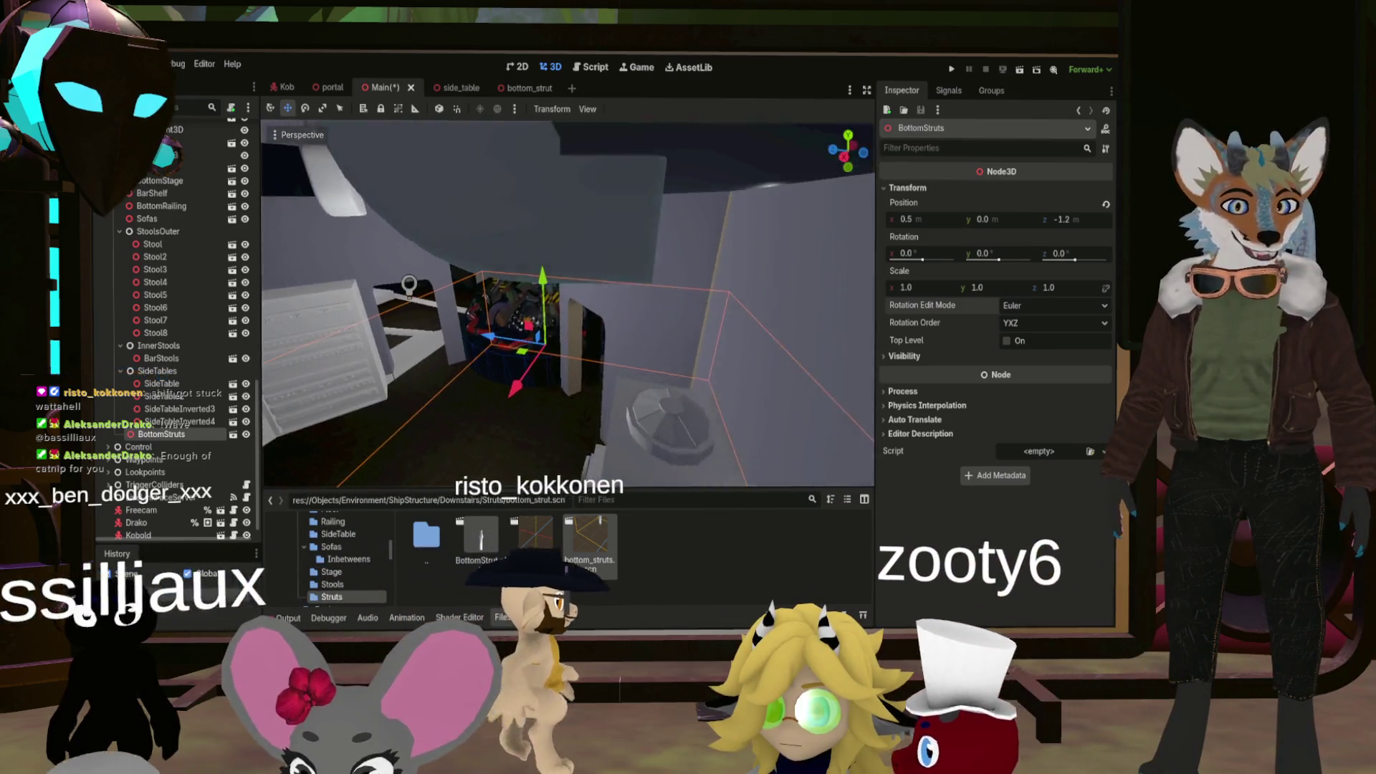
{"action": "mouse_move", "coordinate": [566, 301]}
{"action": "left_mouse_down"}
{"action": "mouse_move", "coordinate": [487, 279]}
{"action": "mouse_move", "coordinate": [477, 222]}
{"action": "mouse_move", "coordinate": [551, 254]}
{"action": "mouse_move", "coordinate": [523, 243]}
{"action": "mouse_move", "coordinate": [538, 254]}
{"action": "mouse_move", "coordinate": [588, 251]}
{"action": "left_mouse_up"}
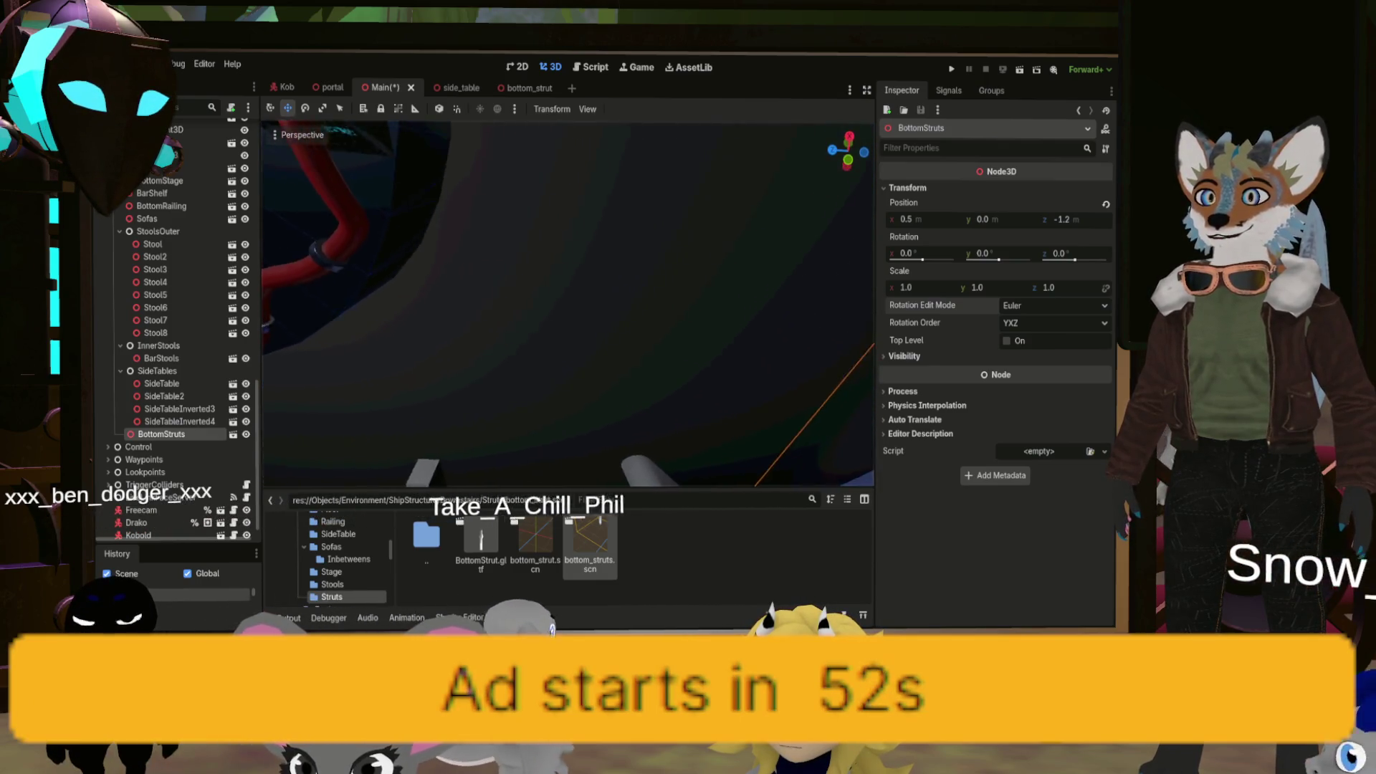
{"action": "mouse_move", "coordinate": [589, 251]}
{"action": "left_mouse_down"}
{"action": "mouse_move", "coordinate": [658, 251]}
{"action": "mouse_move", "coordinate": [726, 297]}
{"action": "left_mouse_up"}
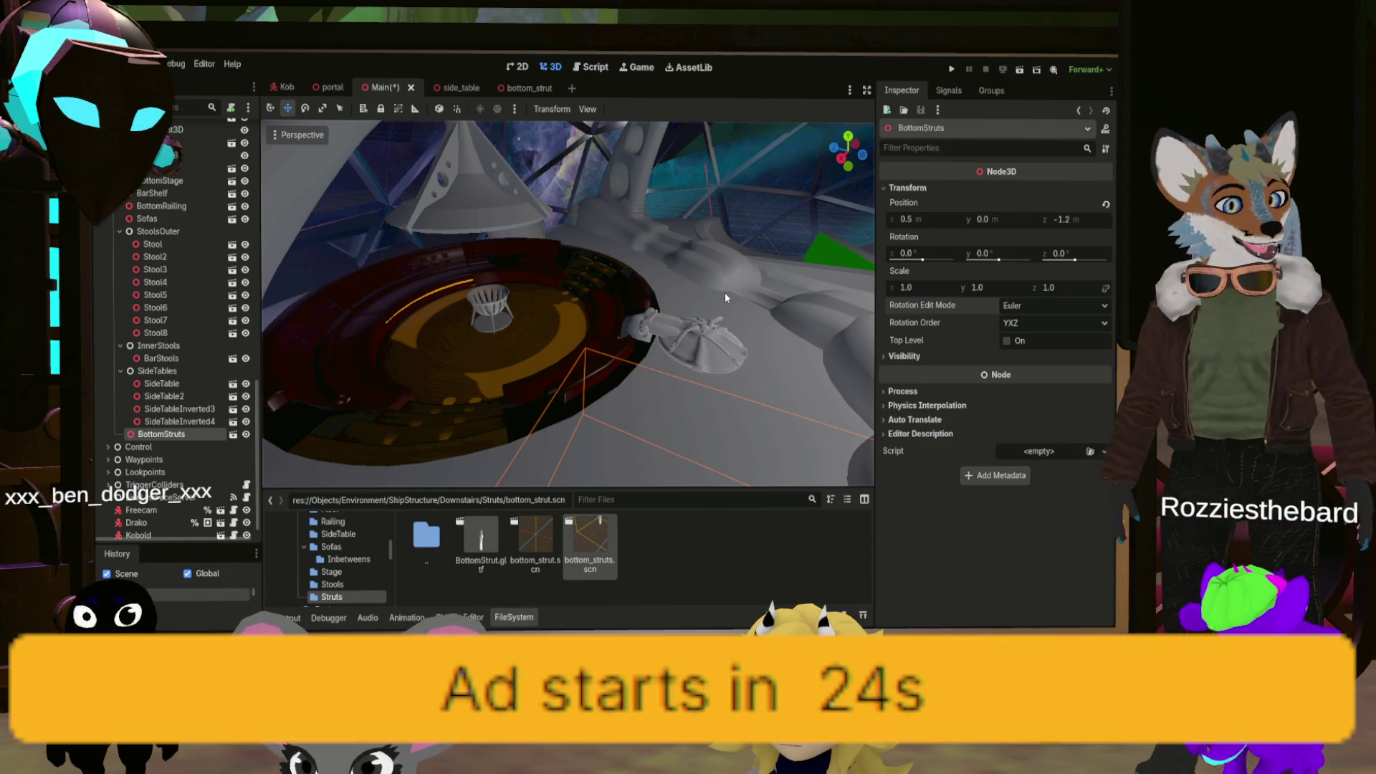
{"action": "left_click_drag", "start_coordinate": [724, 291], "coordinate": [725, 291]}
{"action": "left_click_drag", "start_coordinate": [621, 315], "coordinate": [621, 315]}
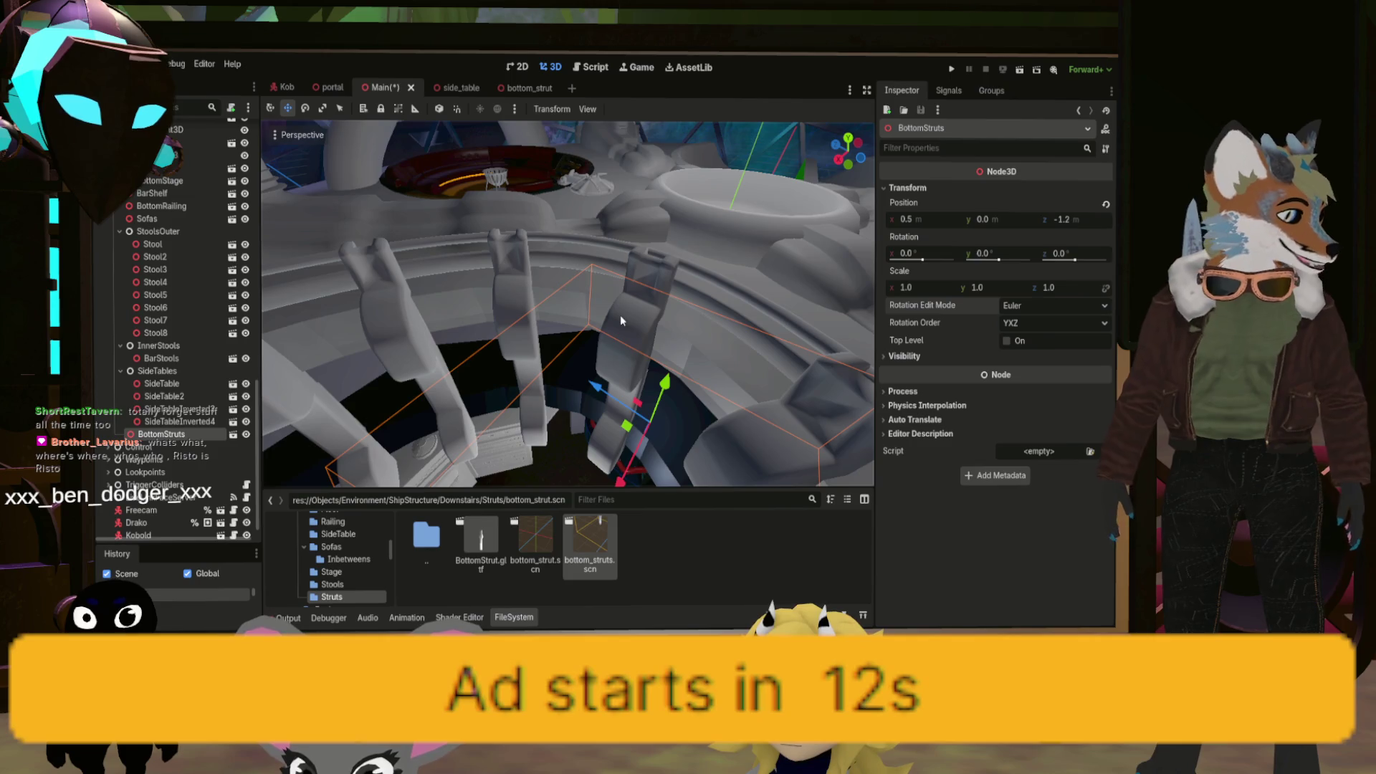
{"action": "left_click_drag", "start_coordinate": [621, 316], "coordinate": [620, 315]}
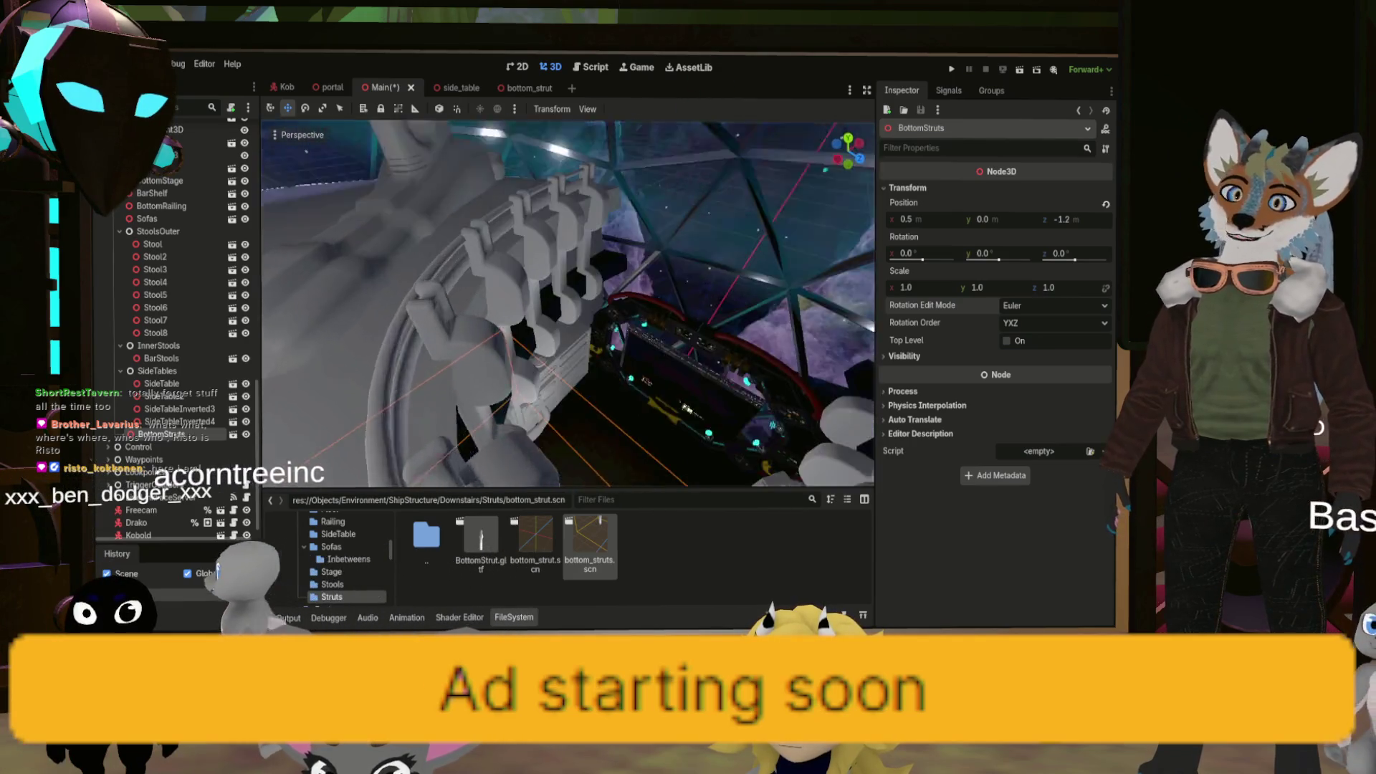
{"action": "left_click_drag", "start_coordinate": [620, 315], "coordinate": [621, 315]}
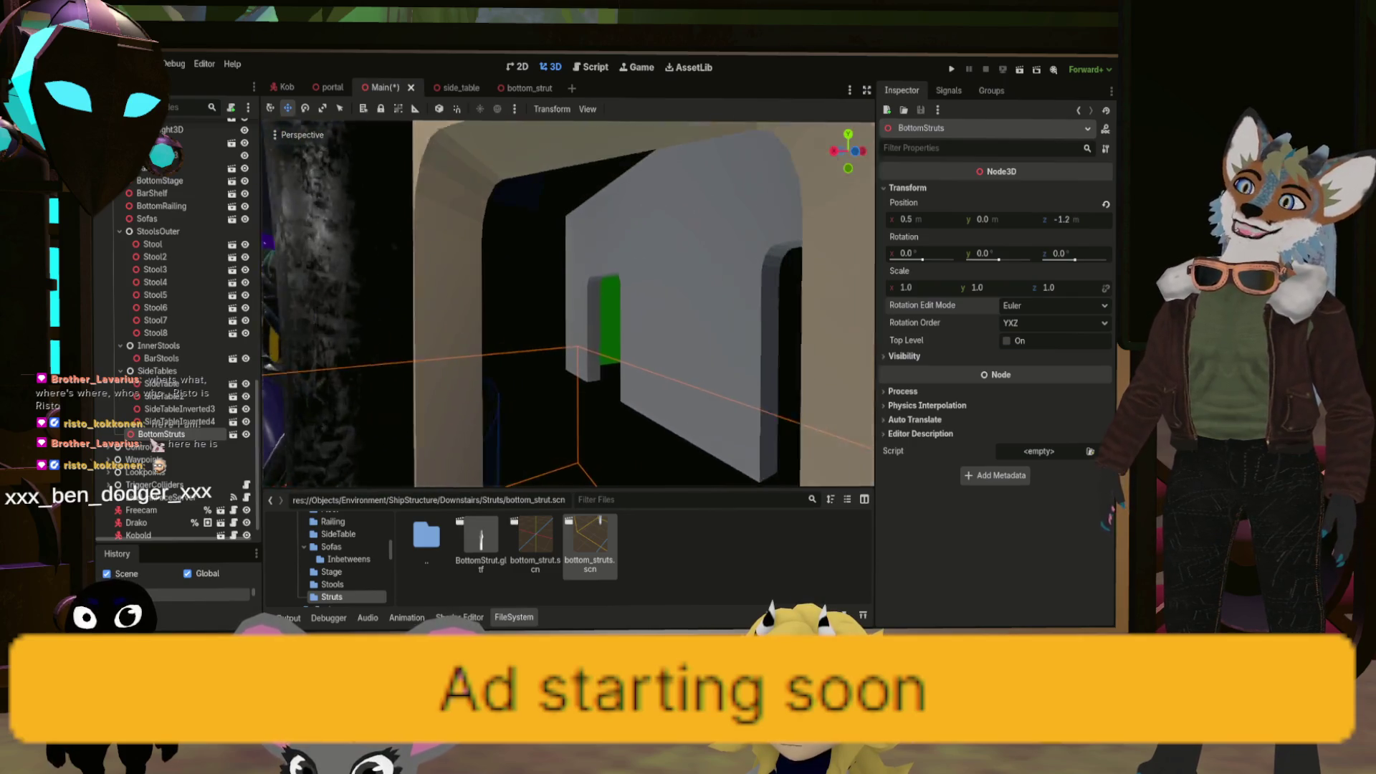
{"action": "left_click_drag", "start_coordinate": [621, 315], "coordinate": [621, 316]}
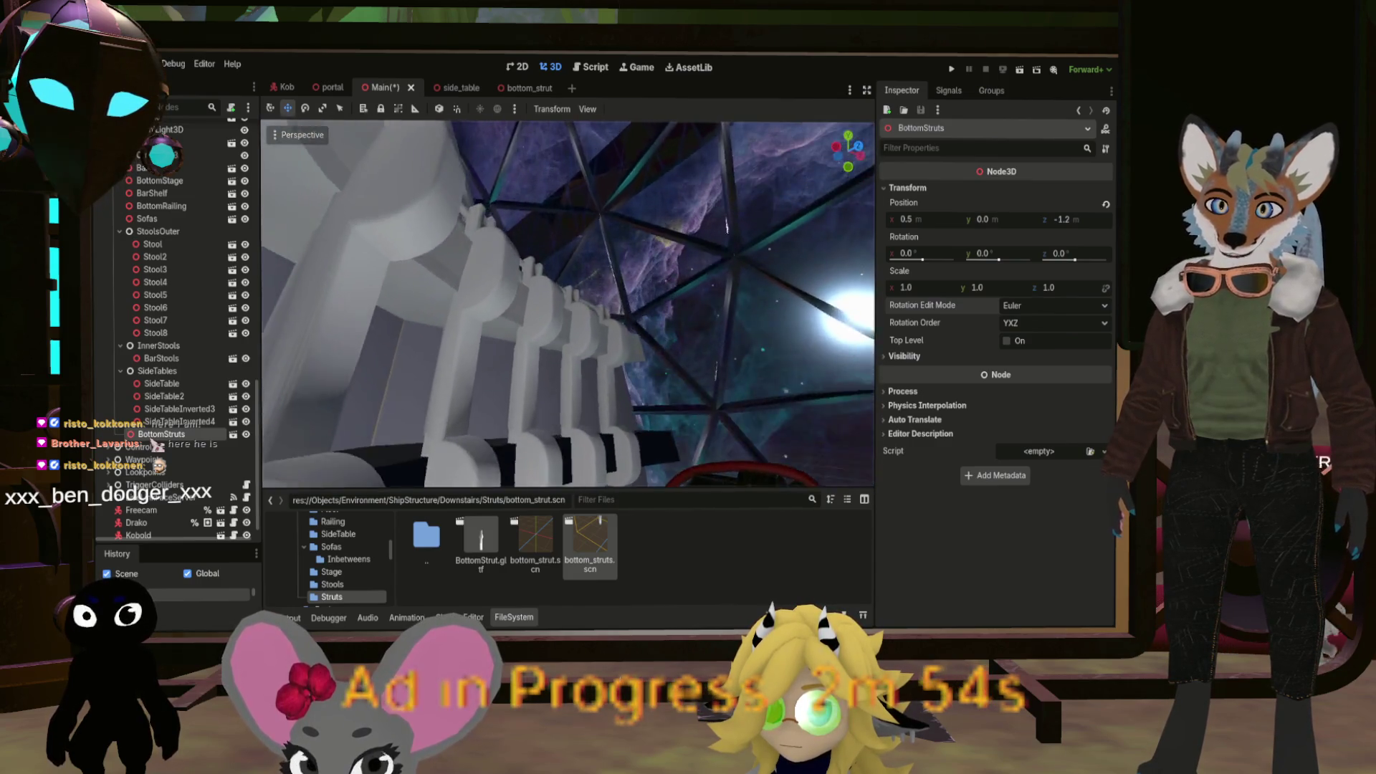
{"action": "left_click_drag", "start_coordinate": [621, 316], "coordinate": [621, 315]}
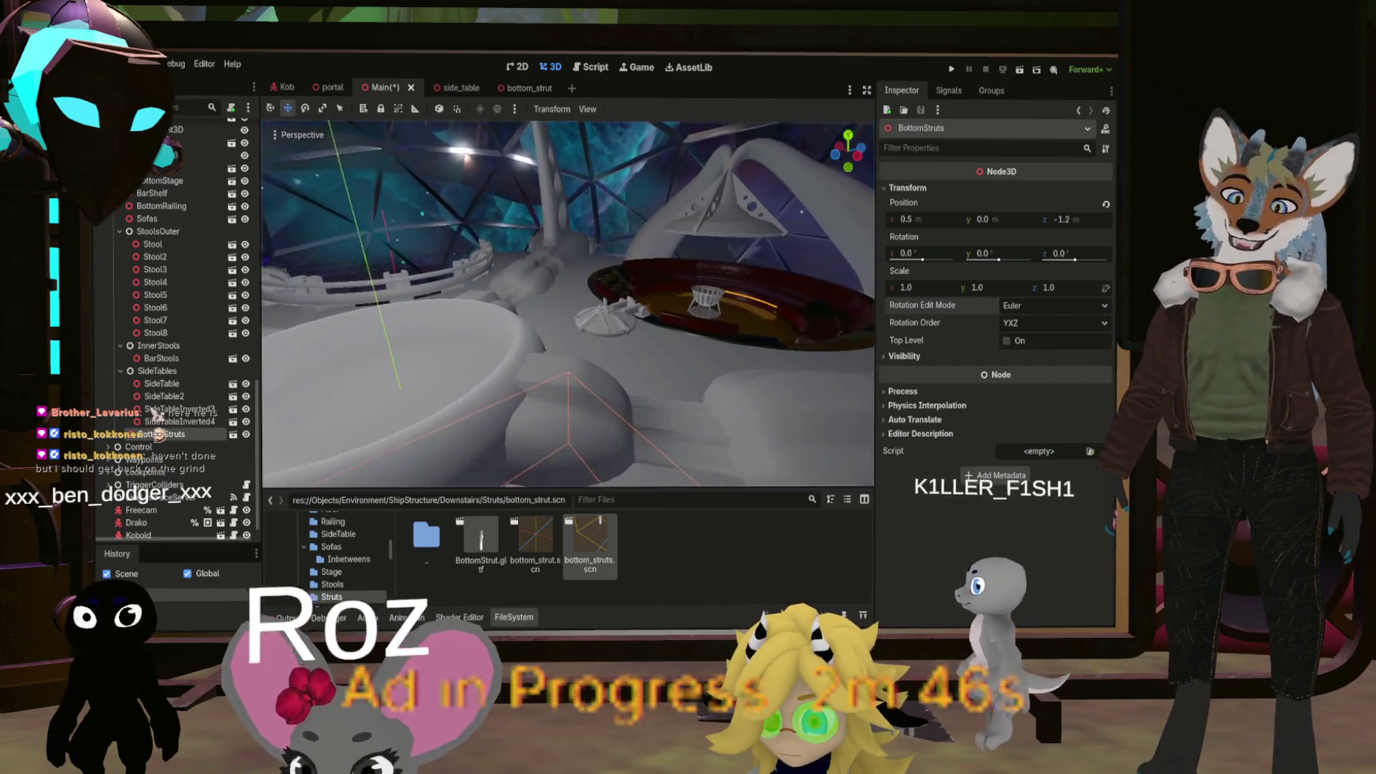
{"action": "key", "text": "w"}
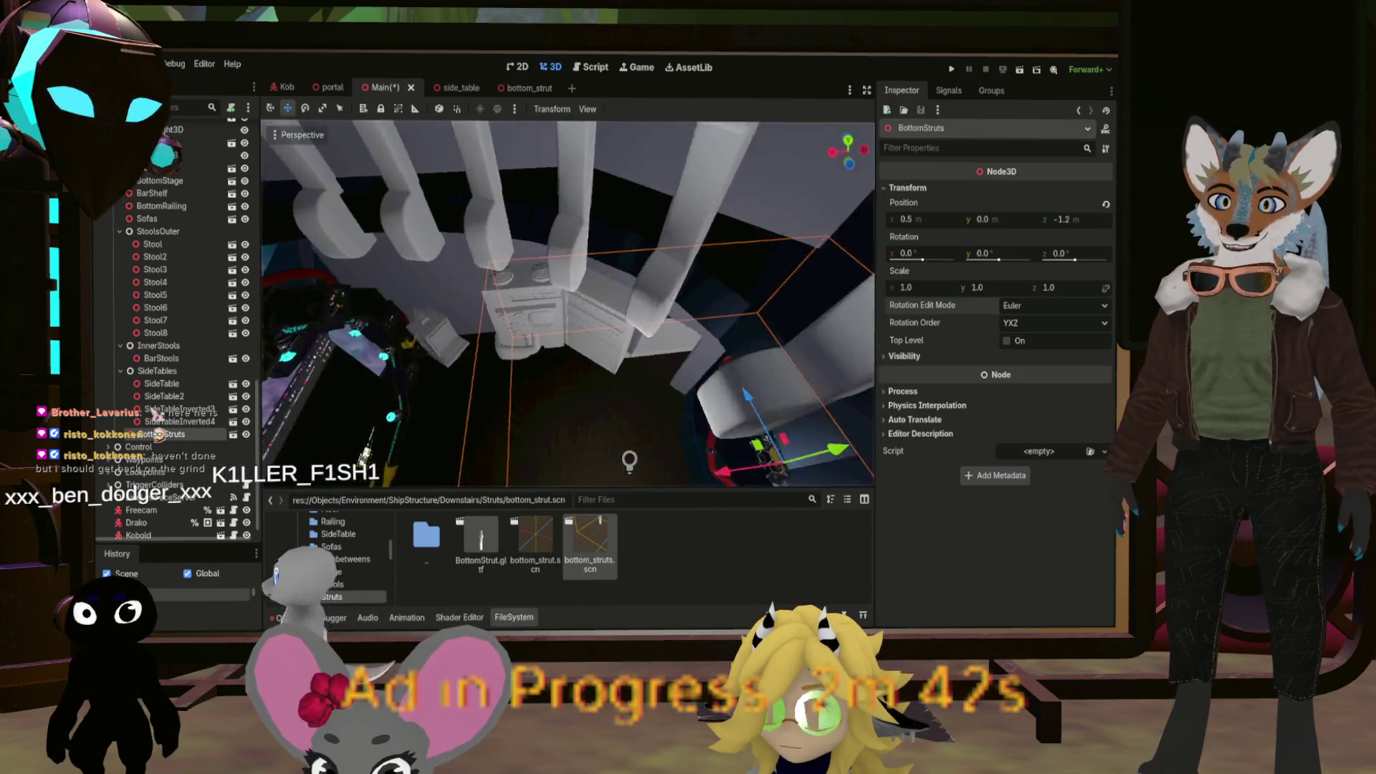
{"action": "key", "text": "w"}
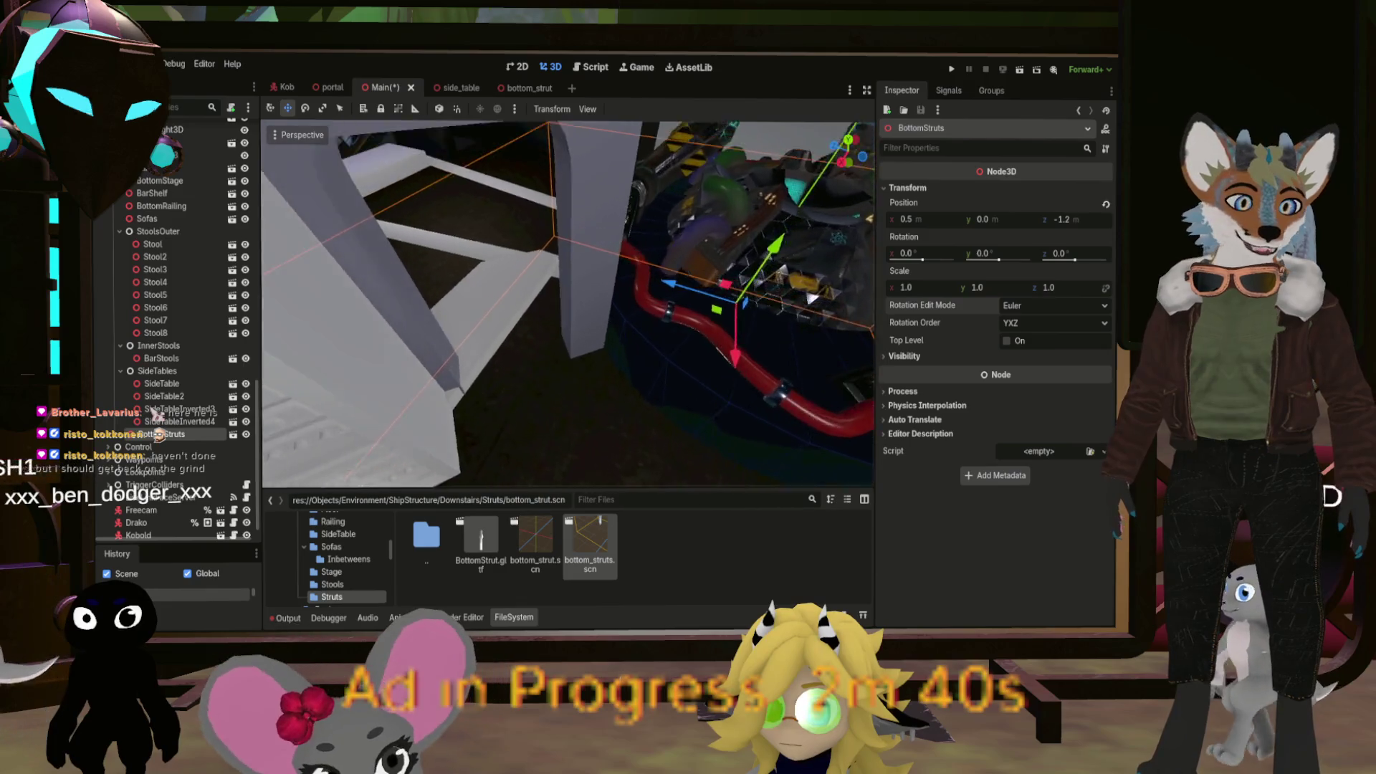
{"action": "key", "text": "w"}
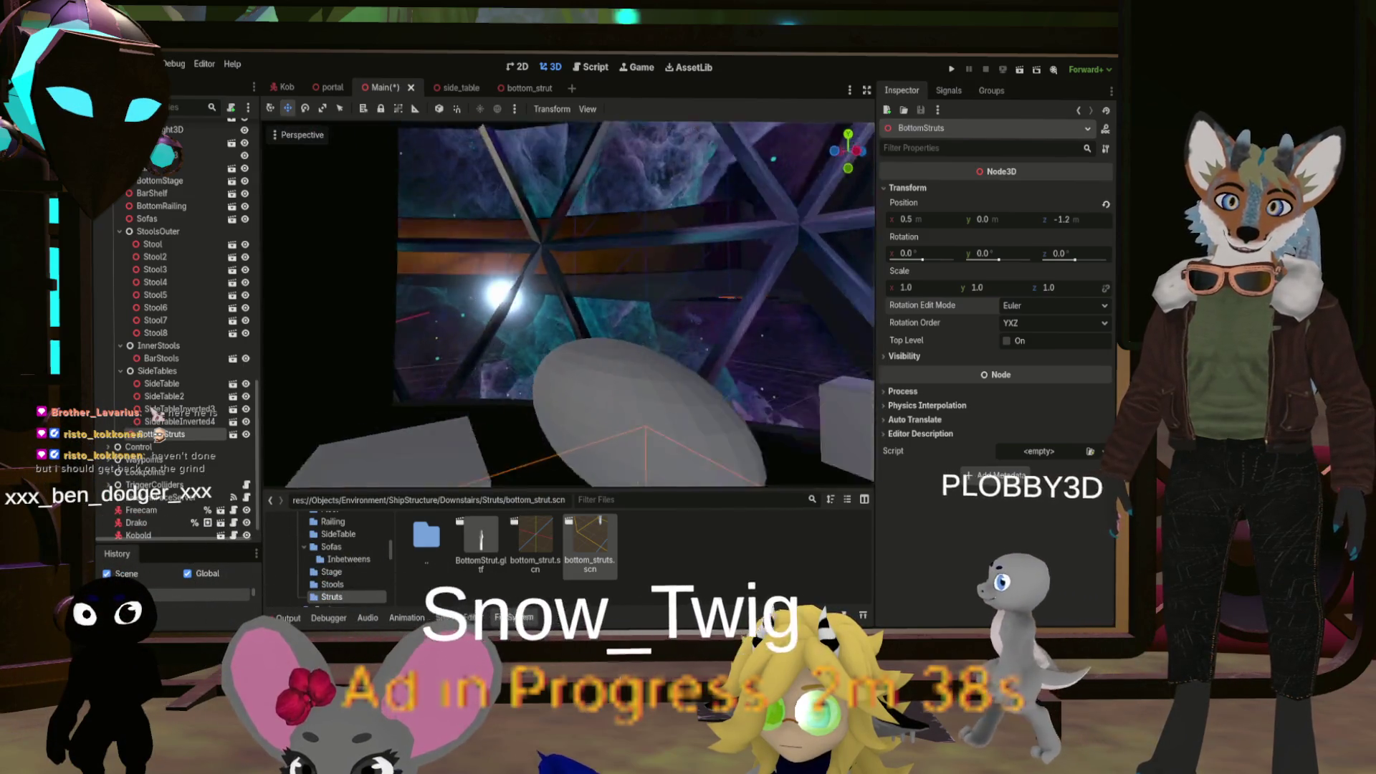
{"action": "key", "text": "s"}
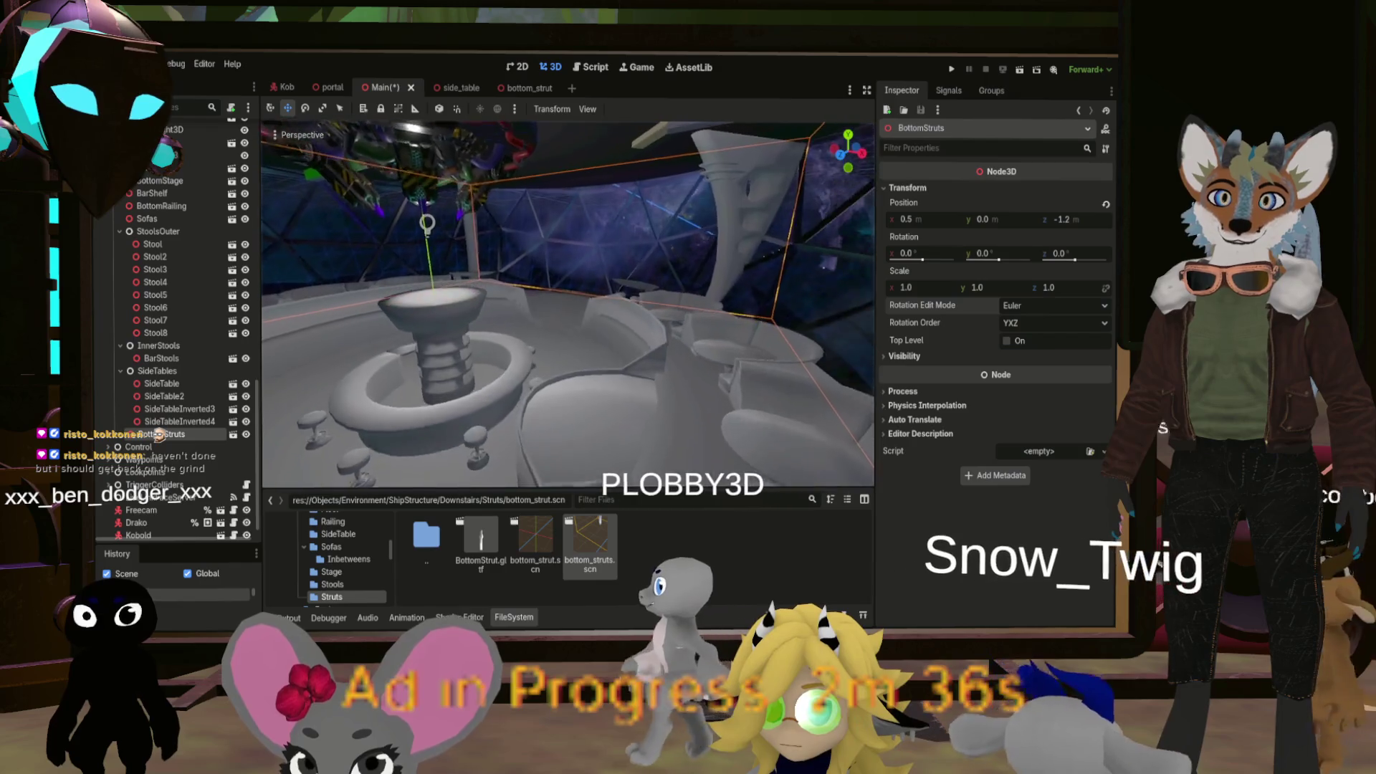
{"action": "key", "text": "w"}
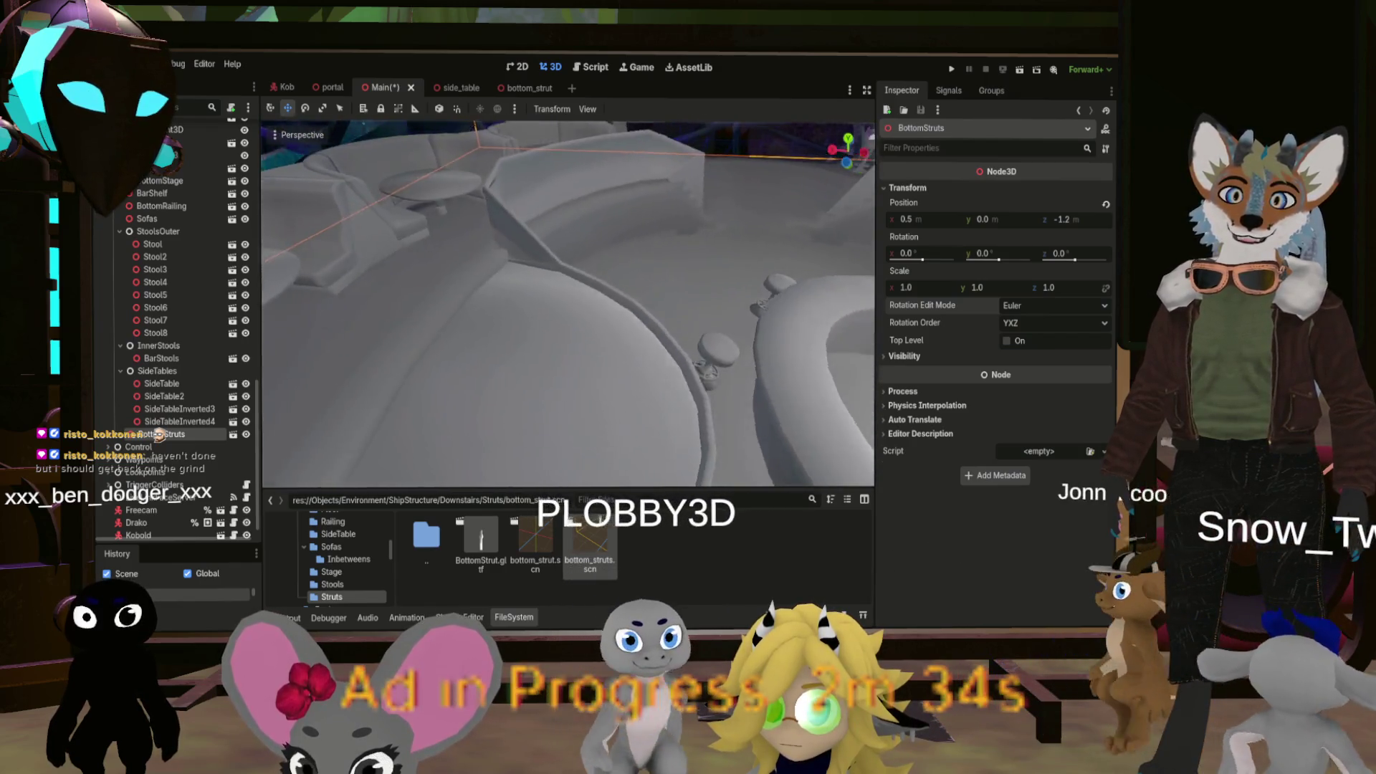
{"action": "key", "text": "s"}
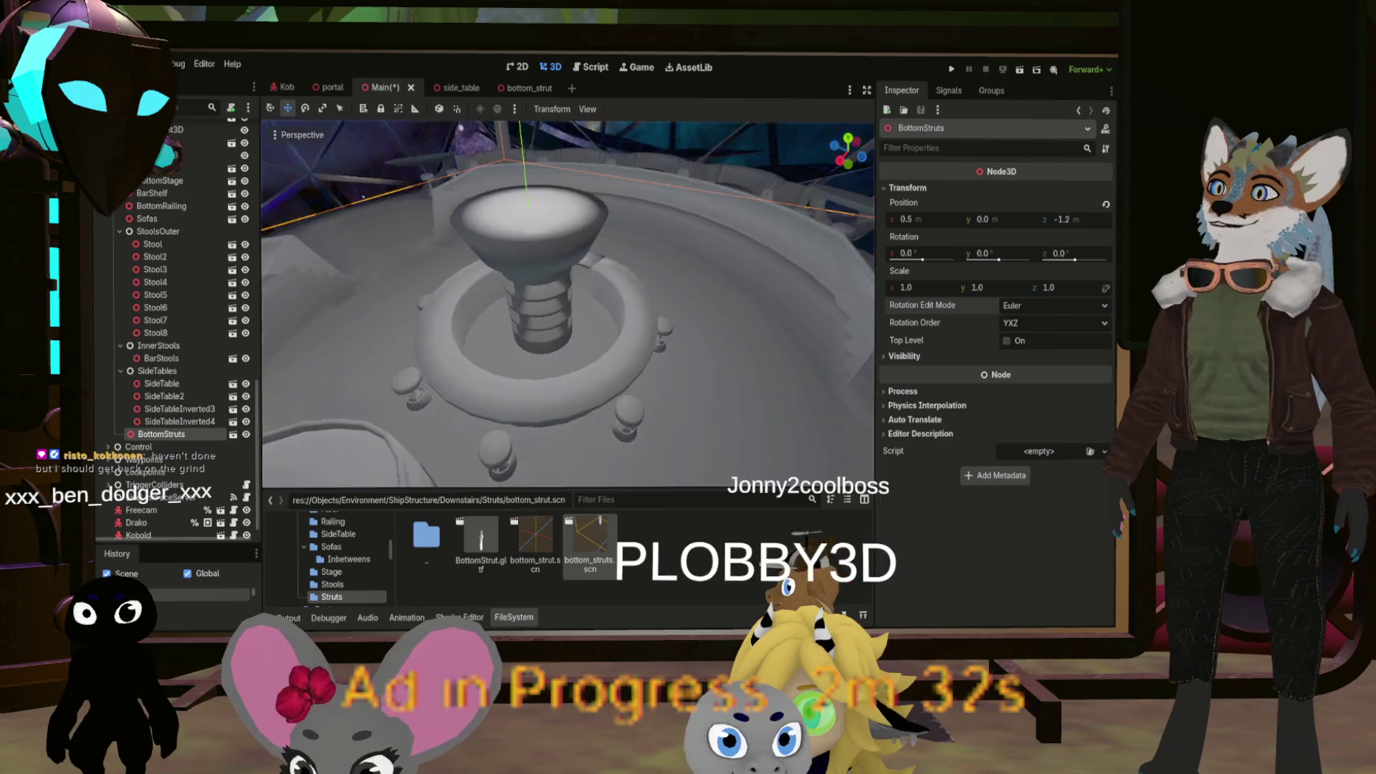
{"action": "key", "text": "s"}
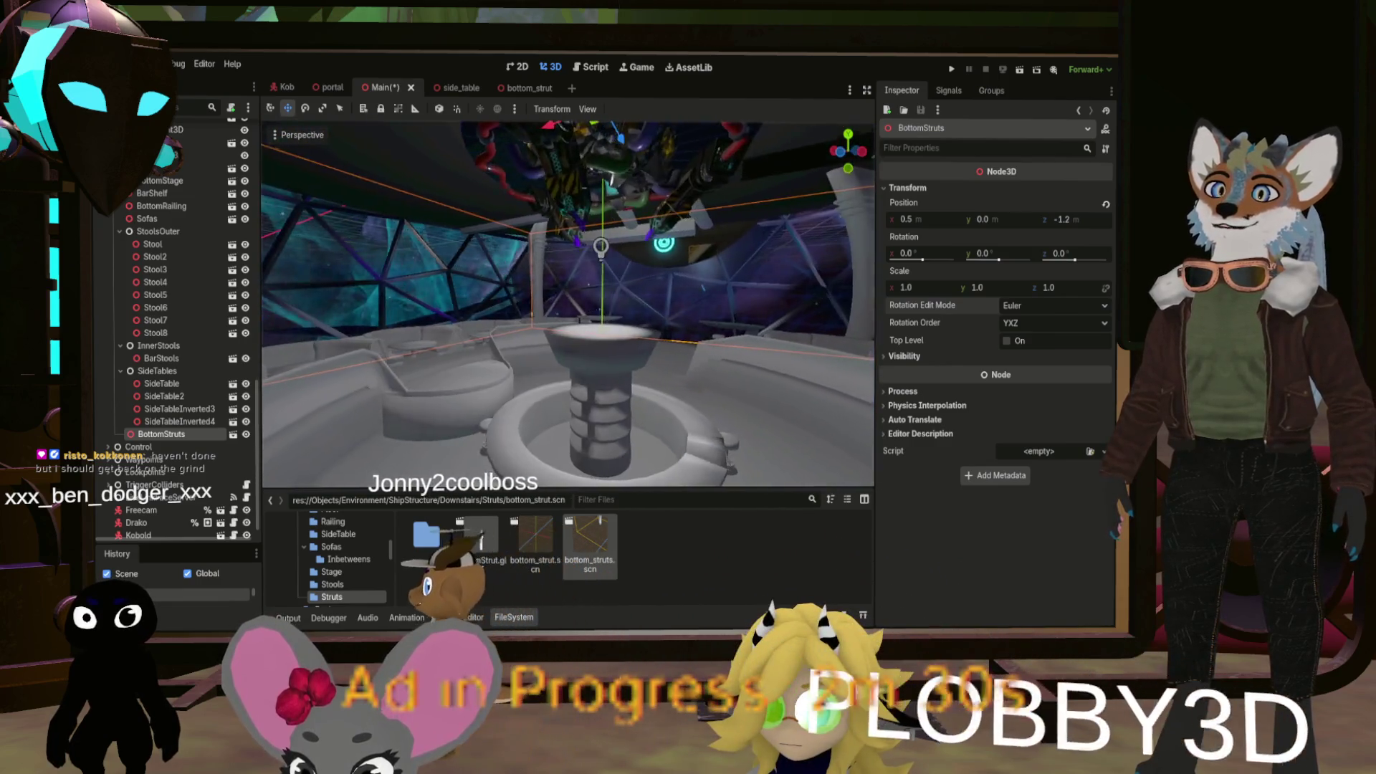
{"action": "key", "text": "w"}
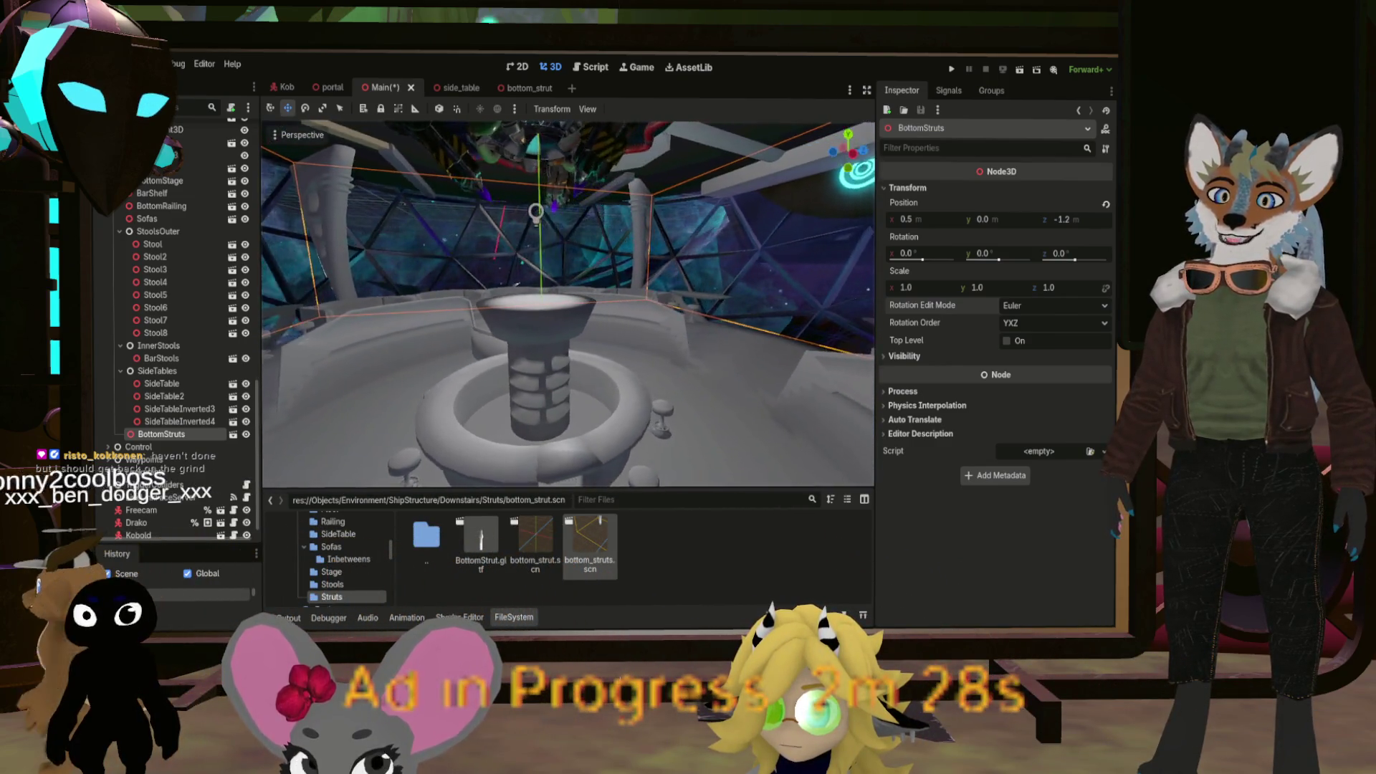
{"action": "key", "text": "a"}
{"action": "key", "text": "d"}
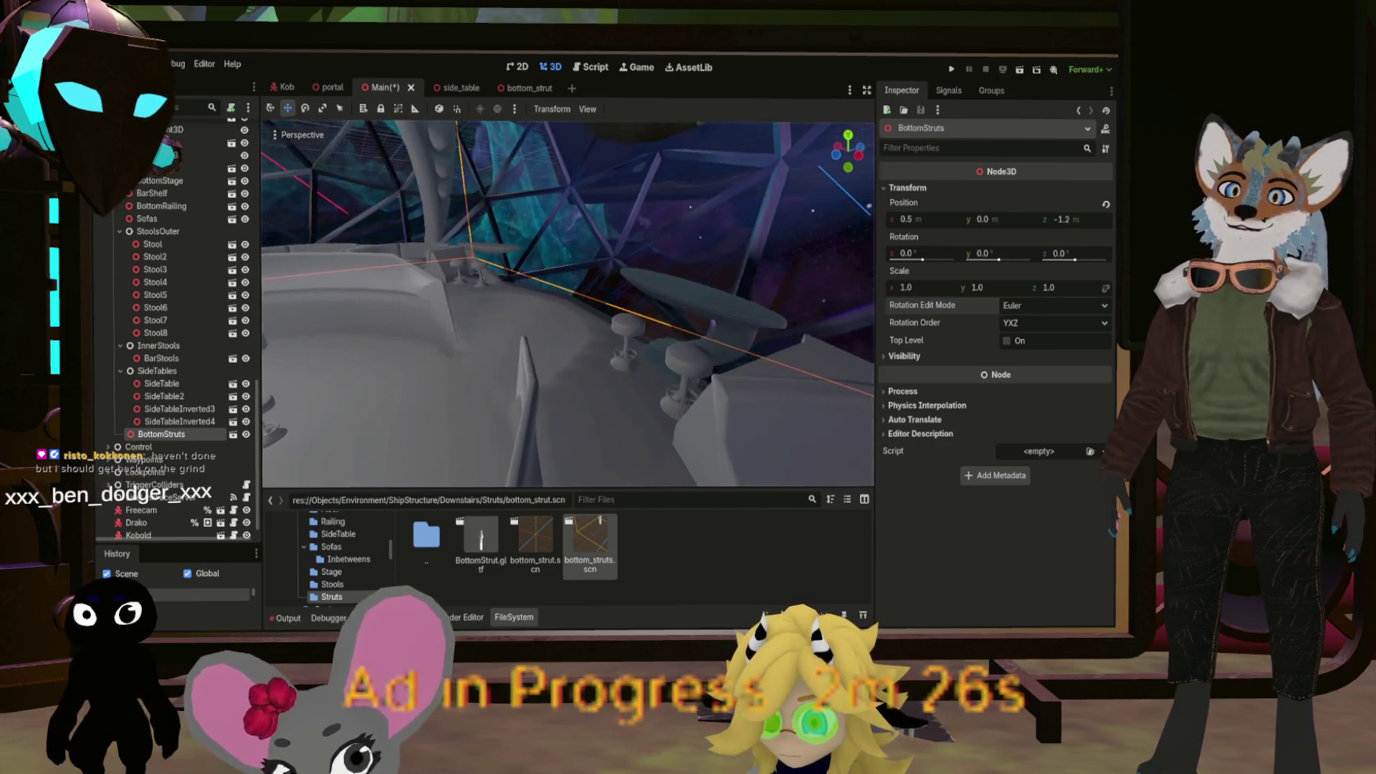
{"action": "key", "text": "q"}
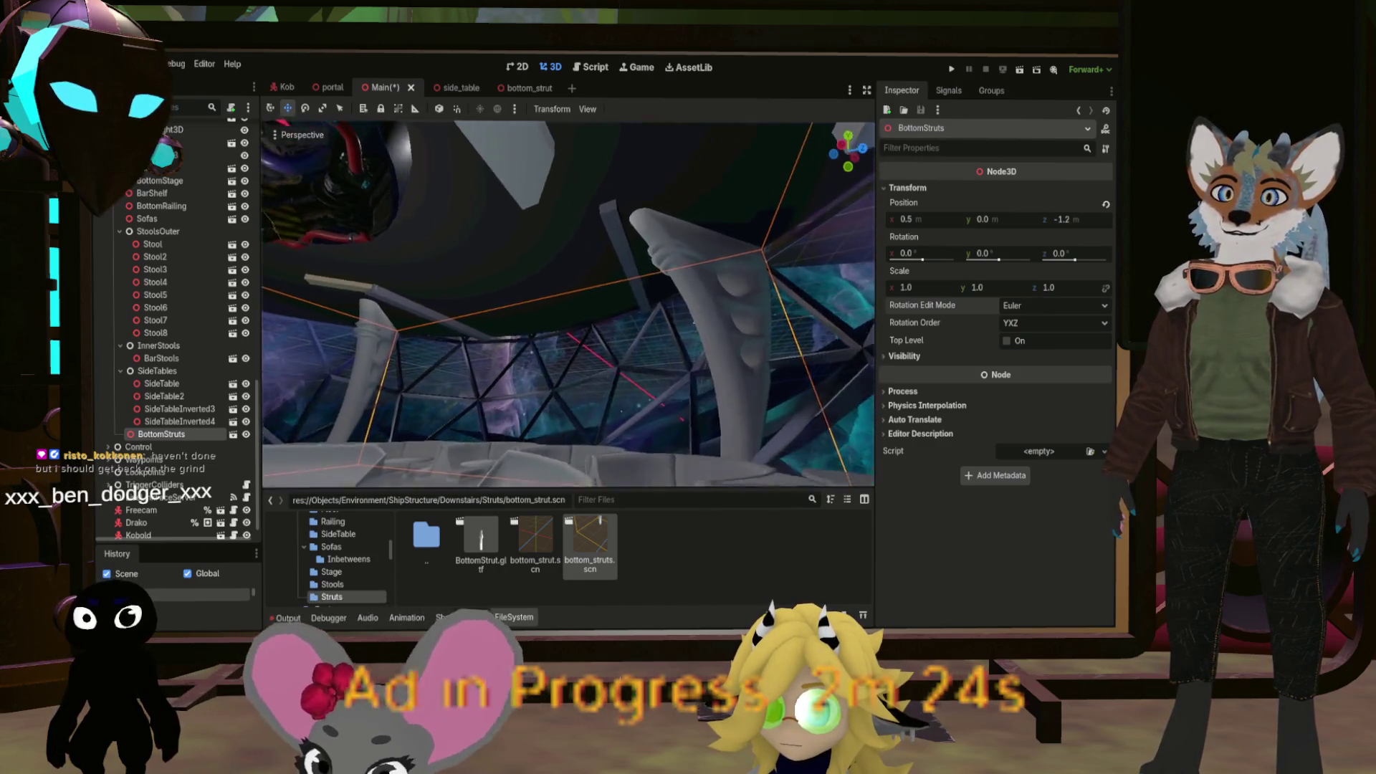
{"action": "key", "text": "w"}
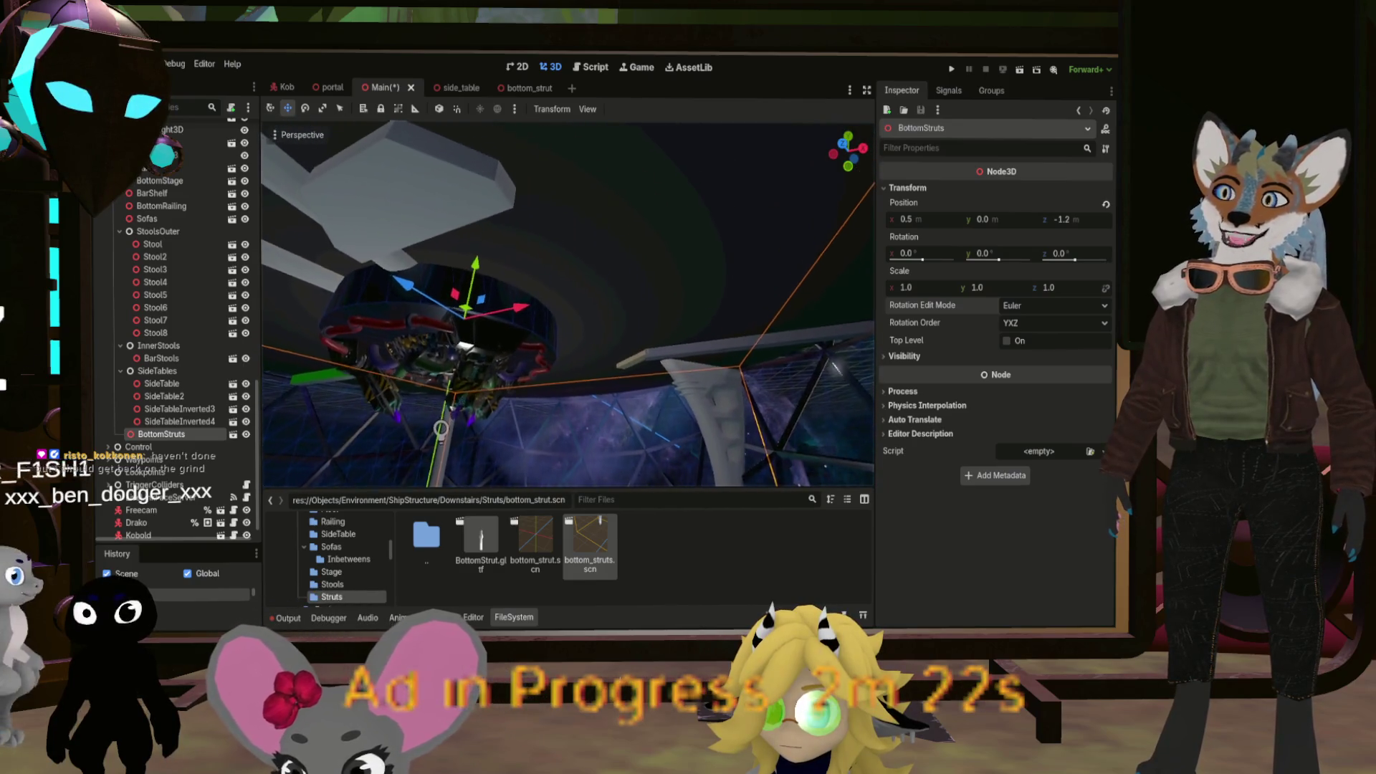
{"action": "key", "text": "e"}
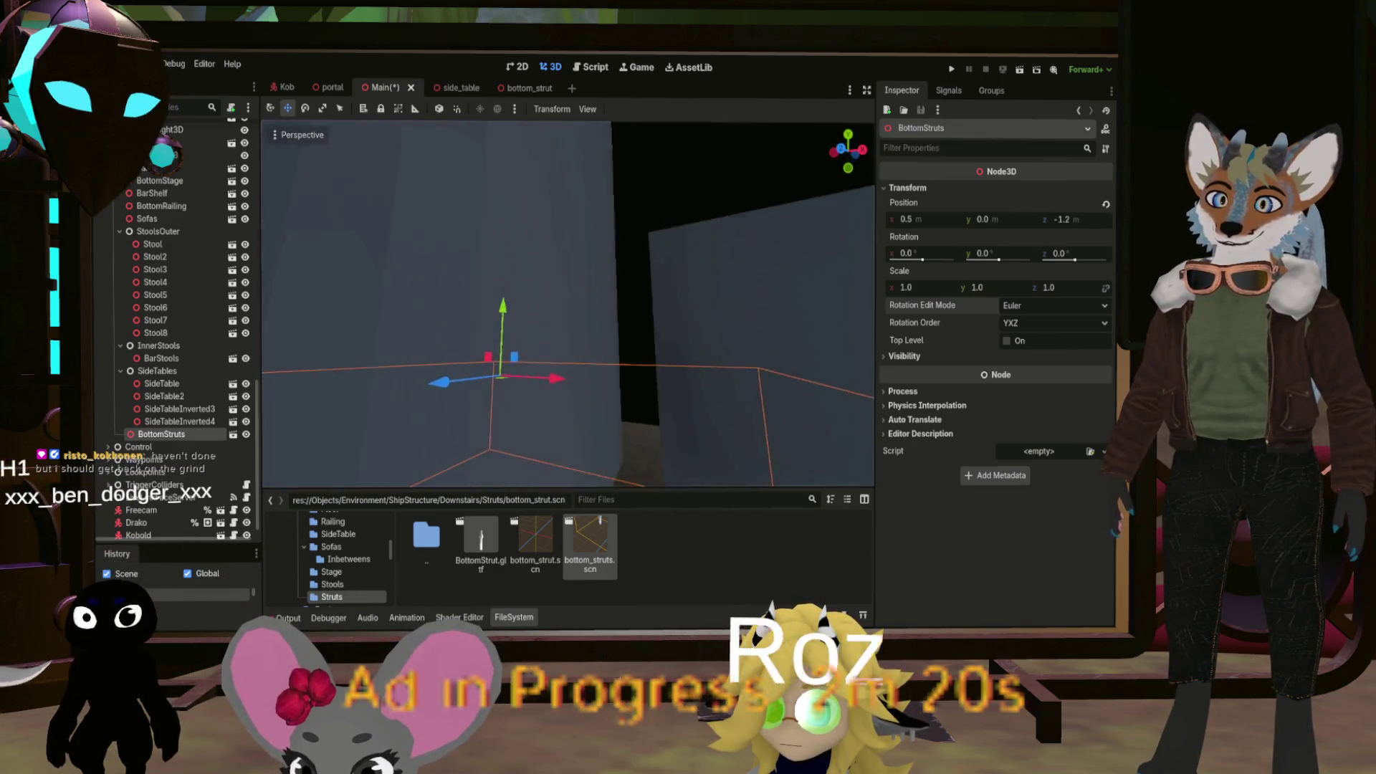
{"action": "key", "text": "s"}
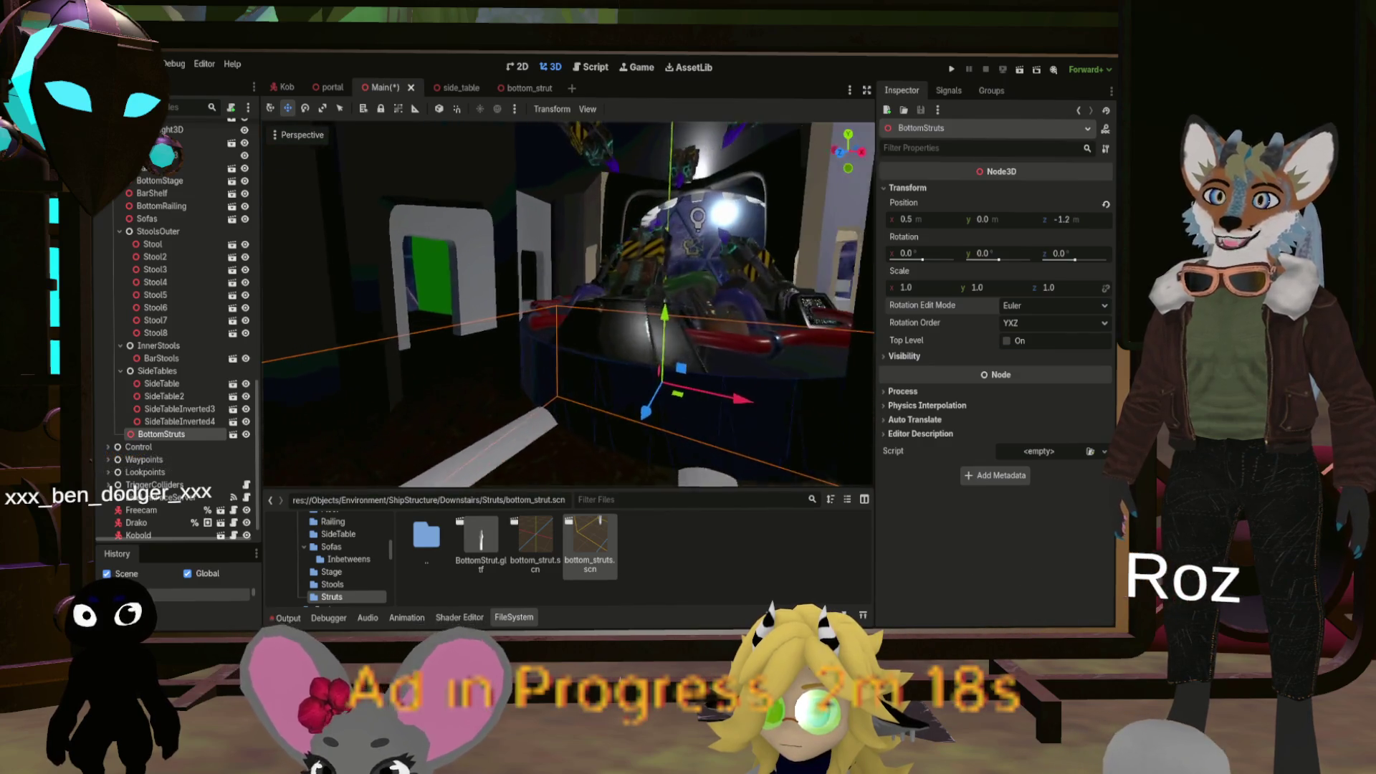
{"action": "key", "text": "w"}
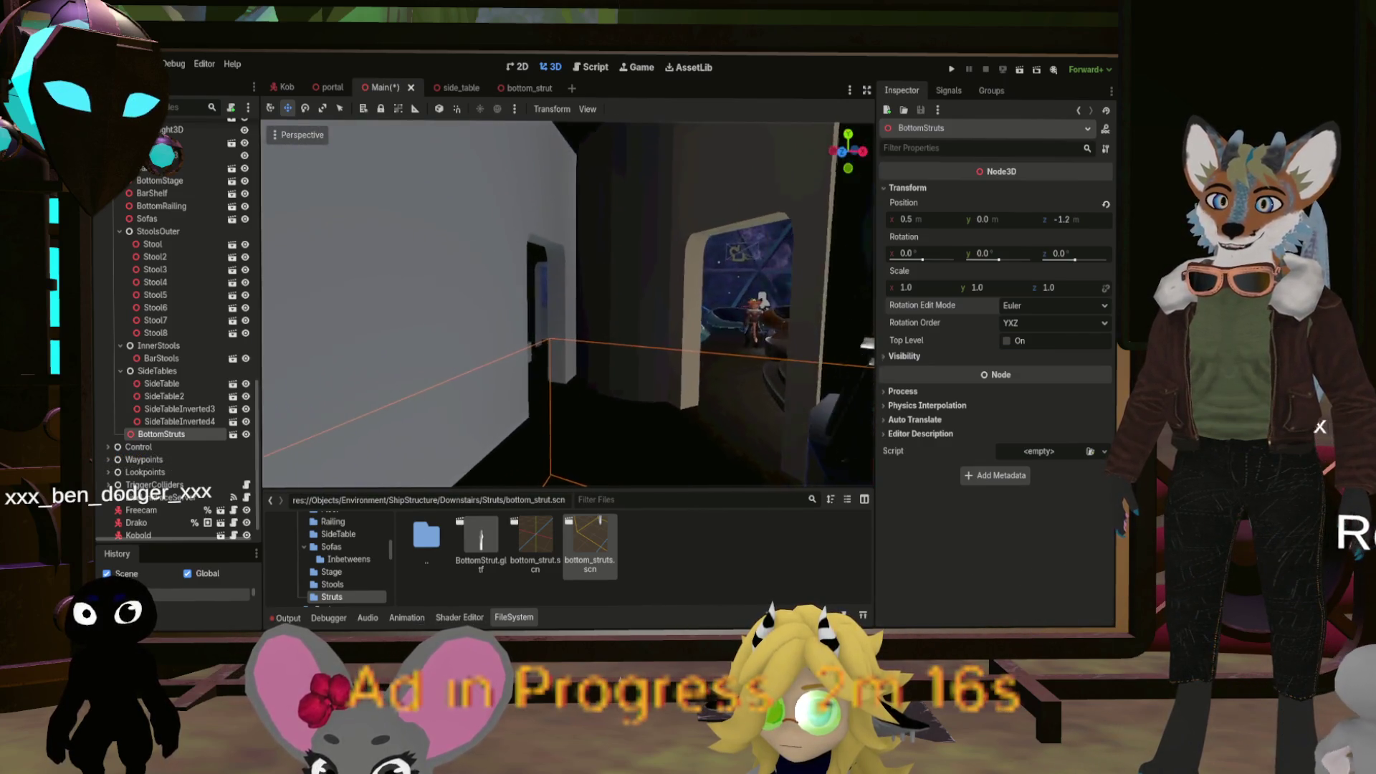
{"action": "key", "text": "e"}
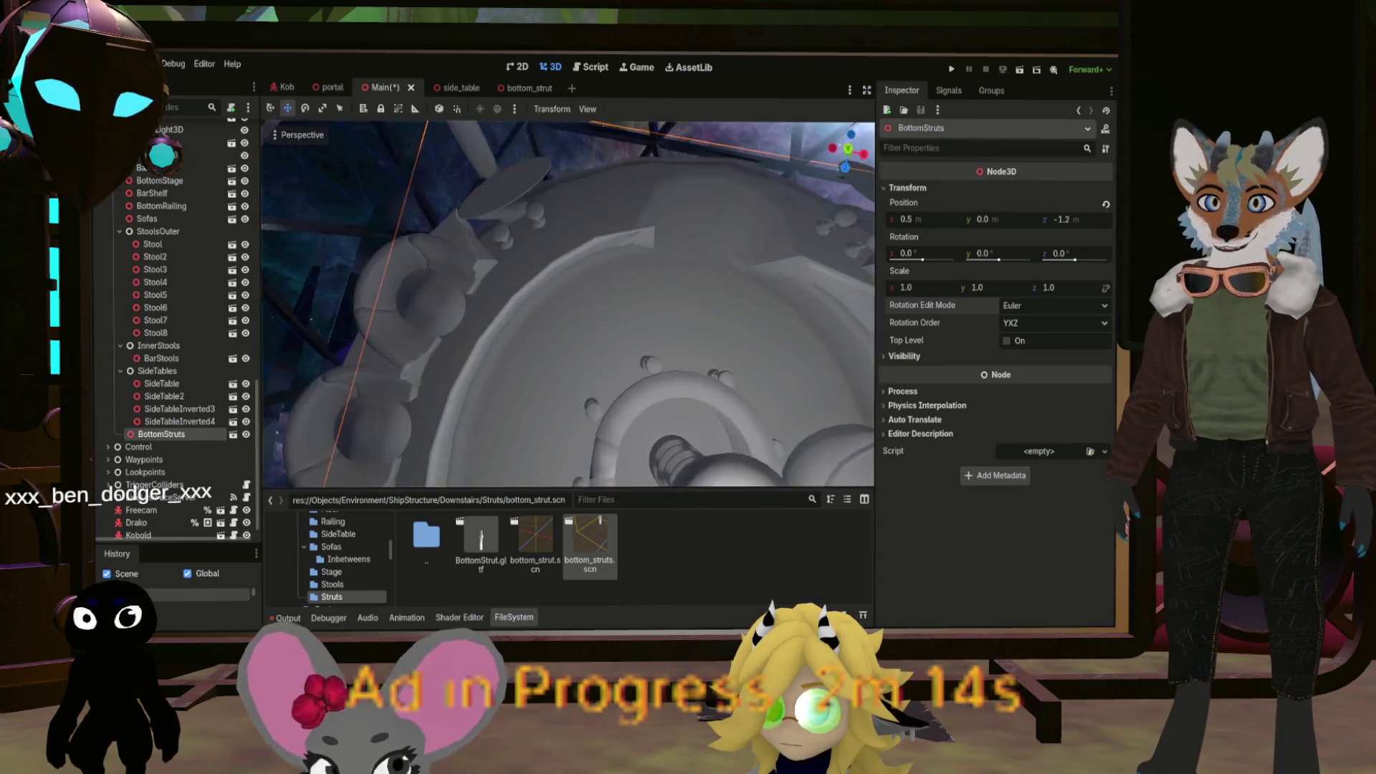
{"action": "key", "text": "f"}
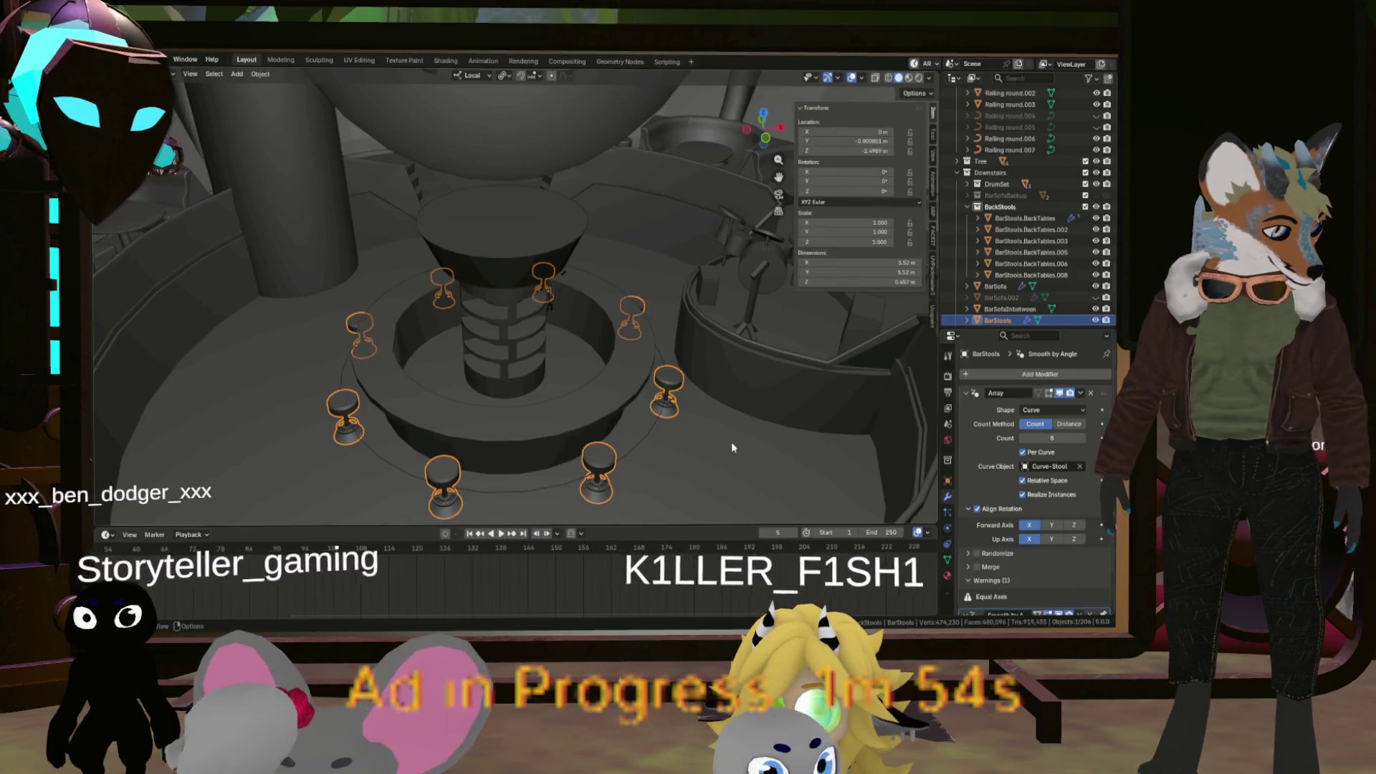
{"action": "scroll", "coordinate": [751, 450], "scroll_direction": "up", "scroll_amount": 5}
{"action": "mouse_move", "coordinate": [600, 514]}
{"action": "left_mouse_down"}
{"action": "mouse_move", "coordinate": [559, 361]}
{"action": "mouse_move", "coordinate": [560, 431]}
{"action": "mouse_move", "coordinate": [530, 391]}
{"action": "mouse_move", "coordinate": [492, 386]}
{"action": "mouse_move", "coordinate": [447, 429]}
{"action": "mouse_move", "coordinate": [553, 436]}
{"action": "mouse_move", "coordinate": [502, 473]}
{"action": "mouse_move", "coordinate": [499, 499]}
{"action": "mouse_move", "coordinate": [502, 361]}
{"action": "mouse_move", "coordinate": [486, 410]}
{"action": "mouse_move", "coordinate": [509, 358]}
{"action": "mouse_move", "coordinate": [530, 373]}
{"action": "mouse_move", "coordinate": [553, 399]}
{"action": "mouse_move", "coordinate": [524, 399]}
{"action": "mouse_move", "coordinate": [479, 350]}
{"action": "mouse_move", "coordinate": [328, 344]}
{"action": "mouse_move", "coordinate": [483, 363]}
{"action": "left_mouse_up"}
{"action": "scroll", "coordinate": [448, 426], "scroll_direction": "up", "scroll_amount": 6}
{"action": "scroll", "coordinate": [501, 380], "scroll_direction": "up", "scroll_amount": 2}
{"action": "scroll", "coordinate": [483, 363], "scroll_direction": "up", "scroll_amount": 5}
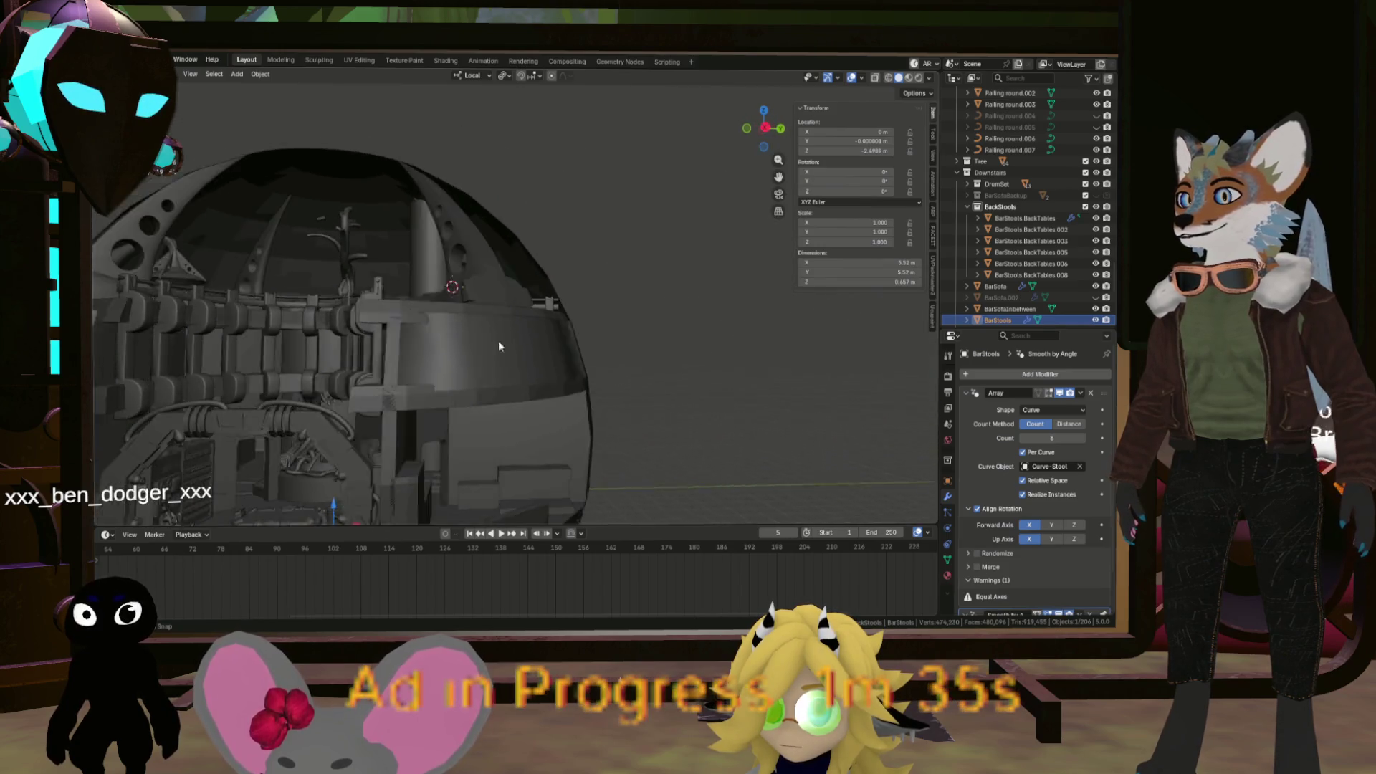
{"action": "scroll", "coordinate": [310, 359], "scroll_direction": "down", "scroll_amount": 3}
{"action": "mouse_move", "coordinate": [273, 368]}
{"action": "left_mouse_down"}
{"action": "mouse_move", "coordinate": [309, 363]}
{"action": "mouse_move", "coordinate": [449, 408]}
{"action": "mouse_move", "coordinate": [530, 415]}
{"action": "mouse_move", "coordinate": [459, 362]}
{"action": "mouse_move", "coordinate": [562, 375]}
{"action": "mouse_move", "coordinate": [582, 360]}
{"action": "mouse_move", "coordinate": [670, 389]}
{"action": "mouse_move", "coordinate": [569, 364]}
{"action": "mouse_move", "coordinate": [587, 398]}
{"action": "mouse_move", "coordinate": [606, 399]}
{"action": "mouse_move", "coordinate": [586, 391]}
{"action": "left_mouse_up"}
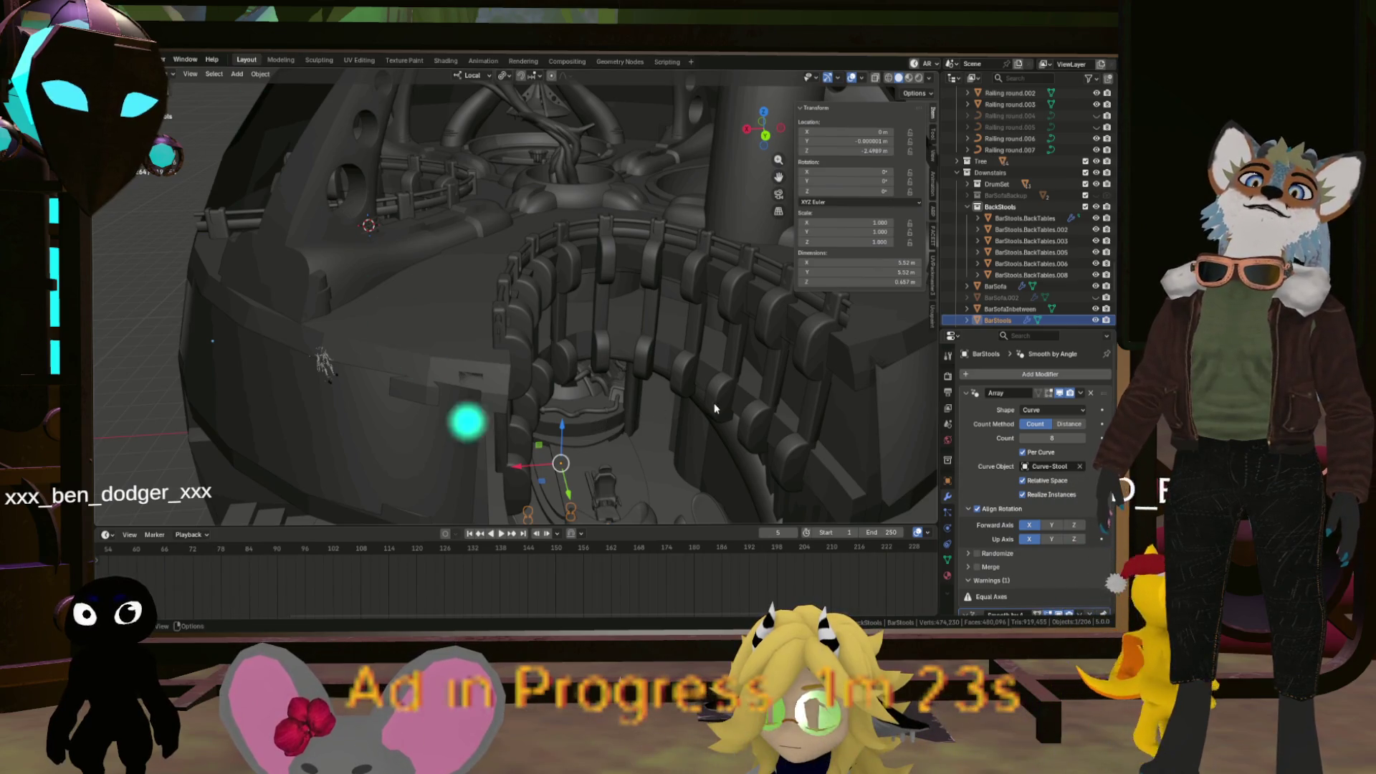
{"action": "mouse_move", "coordinate": [653, 446]}
{"action": "left_mouse_down"}
{"action": "mouse_move", "coordinate": [627, 461]}
{"action": "mouse_move", "coordinate": [620, 421]}
{"action": "left_mouse_up"}
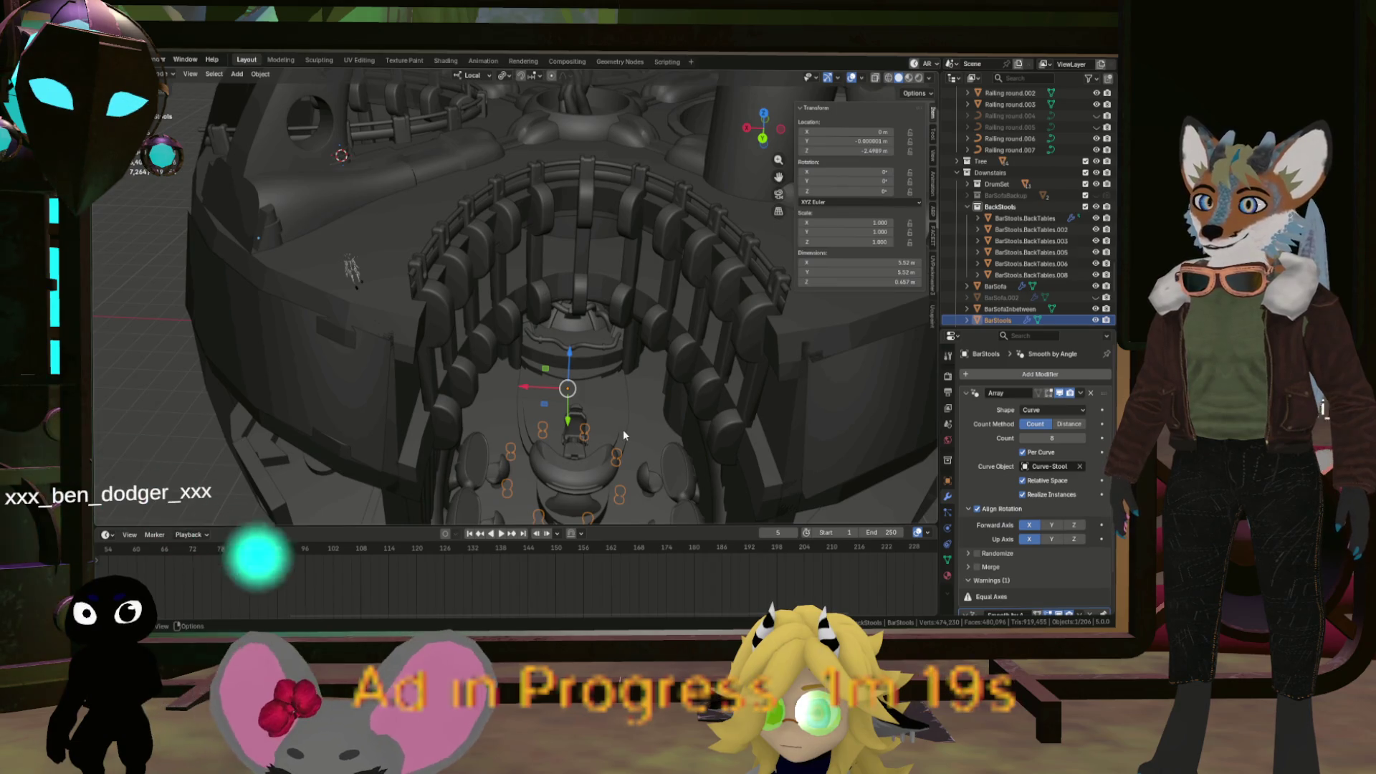
{"action": "left_click_drag", "start_coordinate": [580, 431], "coordinate": [559, 358]}
{"action": "scroll", "coordinate": [541, 251], "scroll_direction": "down", "scroll_amount": 3}
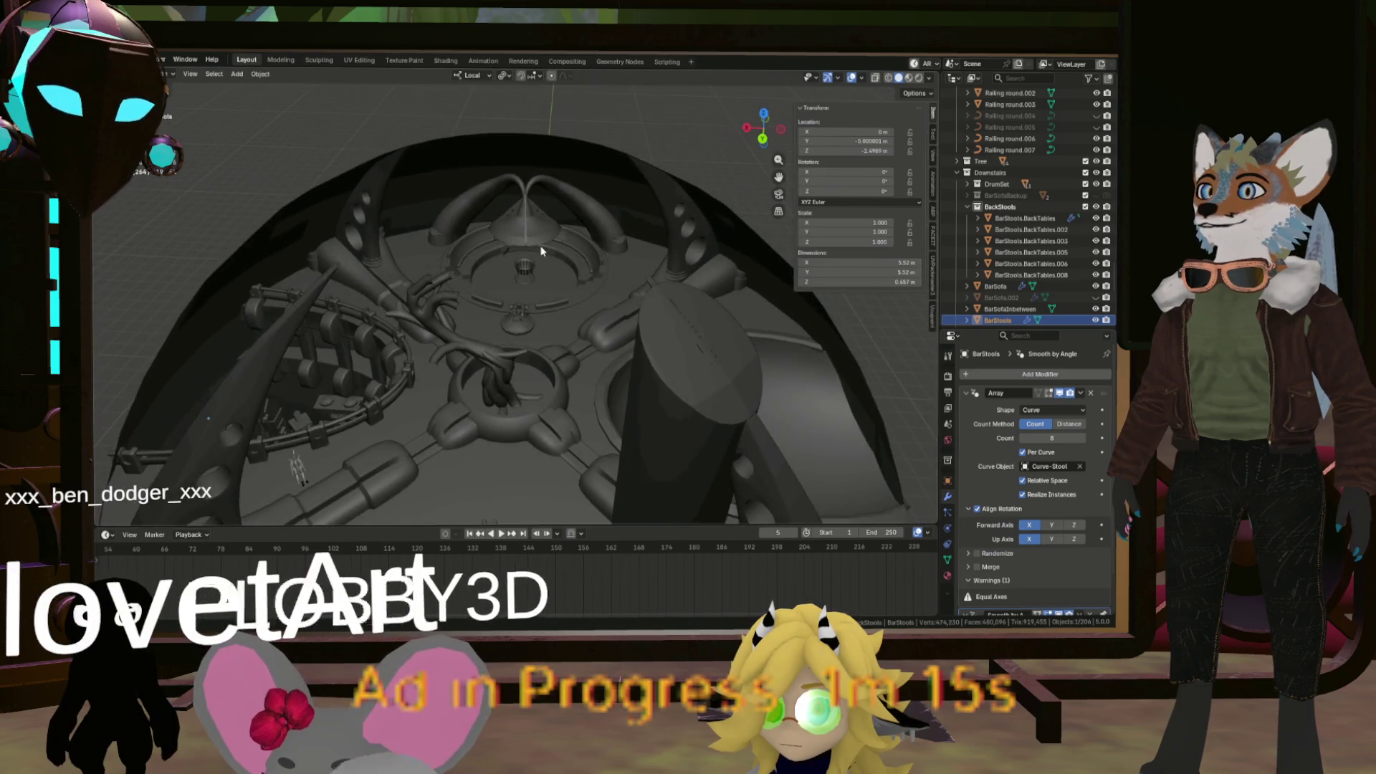
{"action": "mouse_move", "coordinate": [523, 307]}
{"action": "left_mouse_down"}
{"action": "mouse_move", "coordinate": [523, 337]}
{"action": "mouse_move", "coordinate": [468, 294]}
{"action": "mouse_move", "coordinate": [366, 300]}
{"action": "mouse_move", "coordinate": [333, 281]}
{"action": "mouse_move", "coordinate": [415, 255]}
{"action": "mouse_move", "coordinate": [419, 336]}
{"action": "mouse_move", "coordinate": [574, 155]}
{"action": "mouse_move", "coordinate": [537, 333]}
{"action": "mouse_move", "coordinate": [608, 331]}
{"action": "mouse_move", "coordinate": [588, 359]}
{"action": "left_mouse_up"}
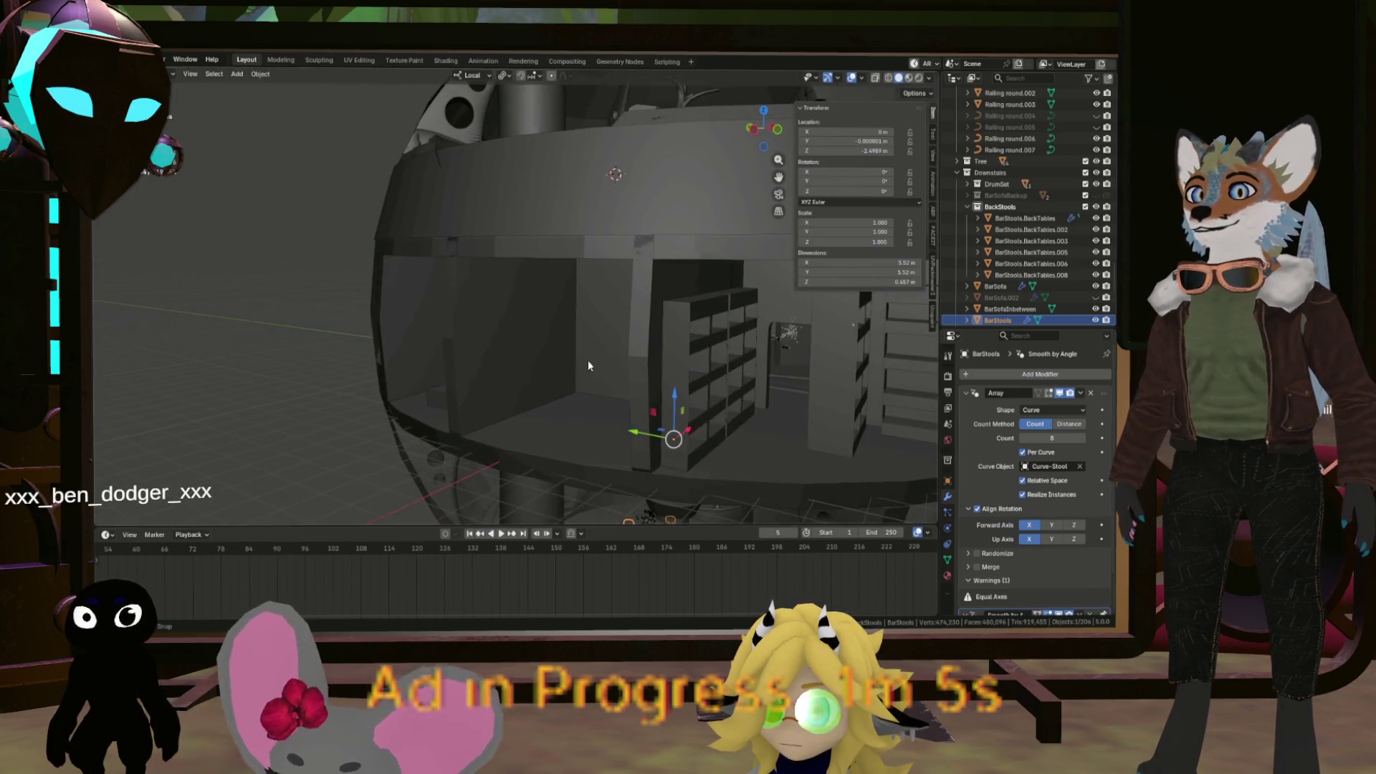
{"action": "mouse_move", "coordinate": [714, 382]}
{"action": "left_mouse_down"}
{"action": "mouse_move", "coordinate": [588, 342]}
{"action": "mouse_move", "coordinate": [531, 389]}
{"action": "mouse_move", "coordinate": [414, 395]}
{"action": "mouse_move", "coordinate": [572, 353]}
{"action": "mouse_move", "coordinate": [486, 394]}
{"action": "mouse_move", "coordinate": [640, 405]}
{"action": "left_mouse_up"}
{"action": "mouse_move", "coordinate": [396, 343]}
{"action": "left_mouse_down"}
{"action": "mouse_move", "coordinate": [506, 271]}
{"action": "mouse_move", "coordinate": [524, 352]}
{"action": "mouse_move", "coordinate": [570, 347]}
{"action": "mouse_move", "coordinate": [561, 362]}
{"action": "mouse_move", "coordinate": [449, 389]}
{"action": "mouse_move", "coordinate": [348, 364]}
{"action": "mouse_move", "coordinate": [370, 384]}
{"action": "mouse_move", "coordinate": [343, 368]}
{"action": "mouse_move", "coordinate": [298, 418]}
{"action": "mouse_move", "coordinate": [328, 384]}
{"action": "mouse_move", "coordinate": [557, 399]}
{"action": "left_mouse_up"}
{"action": "mouse_move", "coordinate": [634, 343]}
{"action": "left_mouse_down"}
{"action": "mouse_move", "coordinate": [557, 397]}
{"action": "mouse_move", "coordinate": [493, 399]}
{"action": "mouse_move", "coordinate": [526, 332]}
{"action": "mouse_move", "coordinate": [433, 328]}
{"action": "mouse_move", "coordinate": [654, 330]}
{"action": "left_mouse_up"}
{"action": "scroll", "coordinate": [494, 387], "scroll_direction": "down", "scroll_amount": 3}
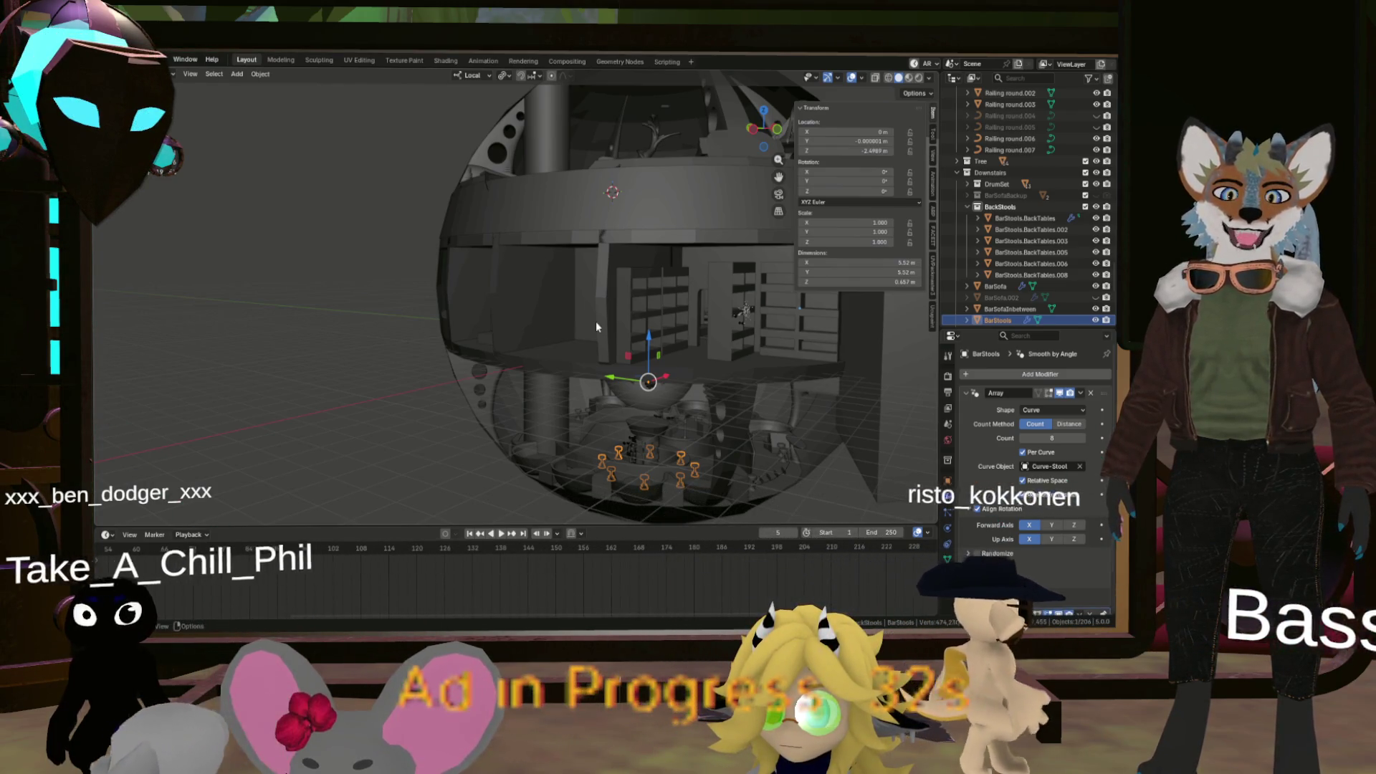
Open the selected stools' context menu and back out of Convert To without converting
{"action": "right_click", "coordinate": [673, 403]}
{"action": "scroll", "coordinate": [618, 407], "scroll_direction": "up", "scroll_amount": 5}
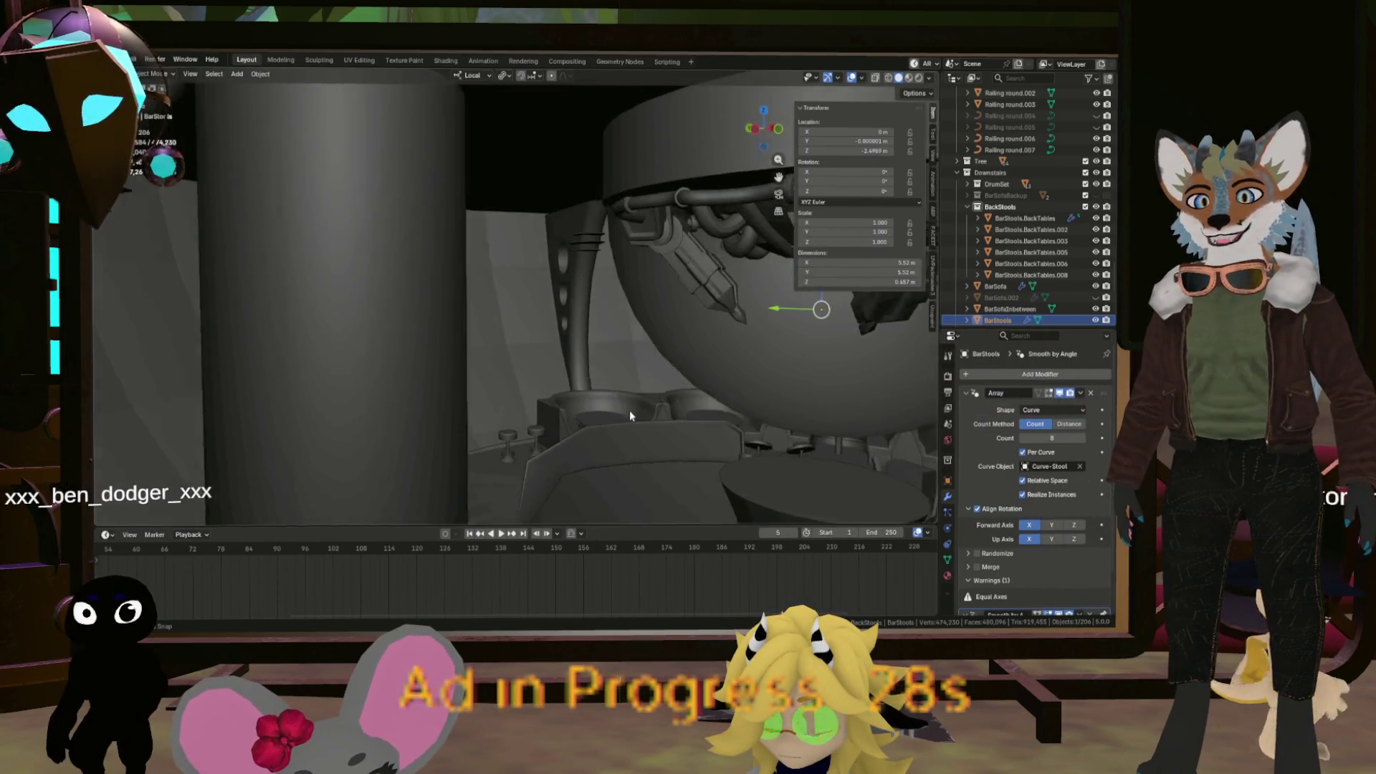
{"action": "scroll", "coordinate": [631, 409], "scroll_direction": "down", "scroll_amount": 3}
{"action": "key", "text": "Escape"}
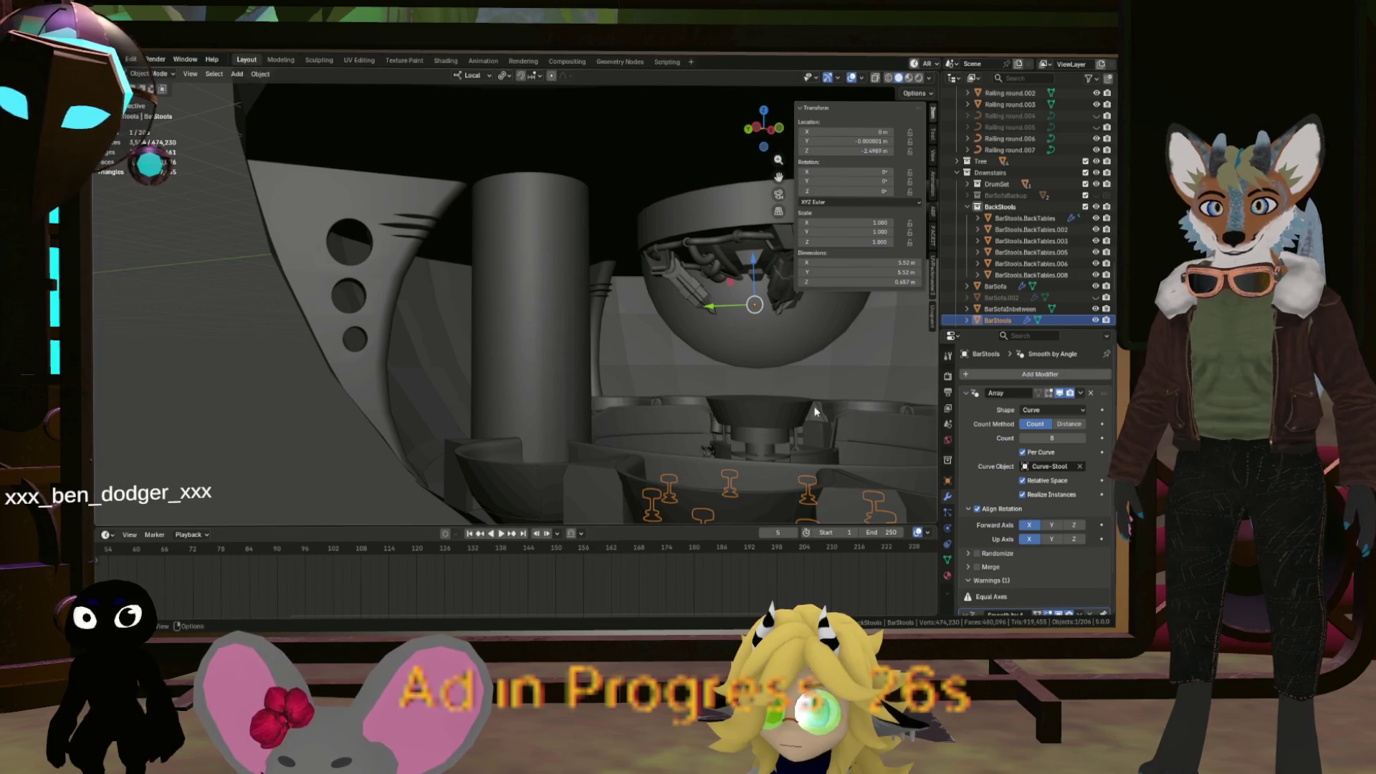
{"action": "scroll", "coordinate": [632, 389], "scroll_direction": "up", "scroll_amount": 6}
Orbit to a frontal view of the bar, then switch over to the Godot editor
{"action": "mouse_move", "coordinate": [725, 450]}
{"action": "left_mouse_down"}
{"action": "mouse_move", "coordinate": [754, 345]}
{"action": "mouse_move", "coordinate": [785, 333]}
{"action": "left_mouse_up"}
{"action": "mouse_move", "coordinate": [730, 385]}
{"action": "left_mouse_down"}
{"action": "mouse_move", "coordinate": [827, 377]}
{"action": "mouse_move", "coordinate": [683, 453]}
{"action": "mouse_move", "coordinate": [705, 421]}
{"action": "mouse_move", "coordinate": [742, 420]}
{"action": "mouse_move", "coordinate": [662, 417]}
{"action": "mouse_move", "coordinate": [693, 420]}
{"action": "mouse_move", "coordinate": [689, 449]}
{"action": "mouse_move", "coordinate": [621, 375]}
{"action": "mouse_move", "coordinate": [864, 406]}
{"action": "mouse_move", "coordinate": [535, 385]}
{"action": "mouse_move", "coordinate": [402, 327]}
{"action": "mouse_move", "coordinate": [576, 384]}
{"action": "mouse_move", "coordinate": [581, 322]}
{"action": "mouse_move", "coordinate": [556, 325]}
{"action": "mouse_move", "coordinate": [660, 306]}
{"action": "mouse_move", "coordinate": [130, 332]}
{"action": "left_mouse_up"}
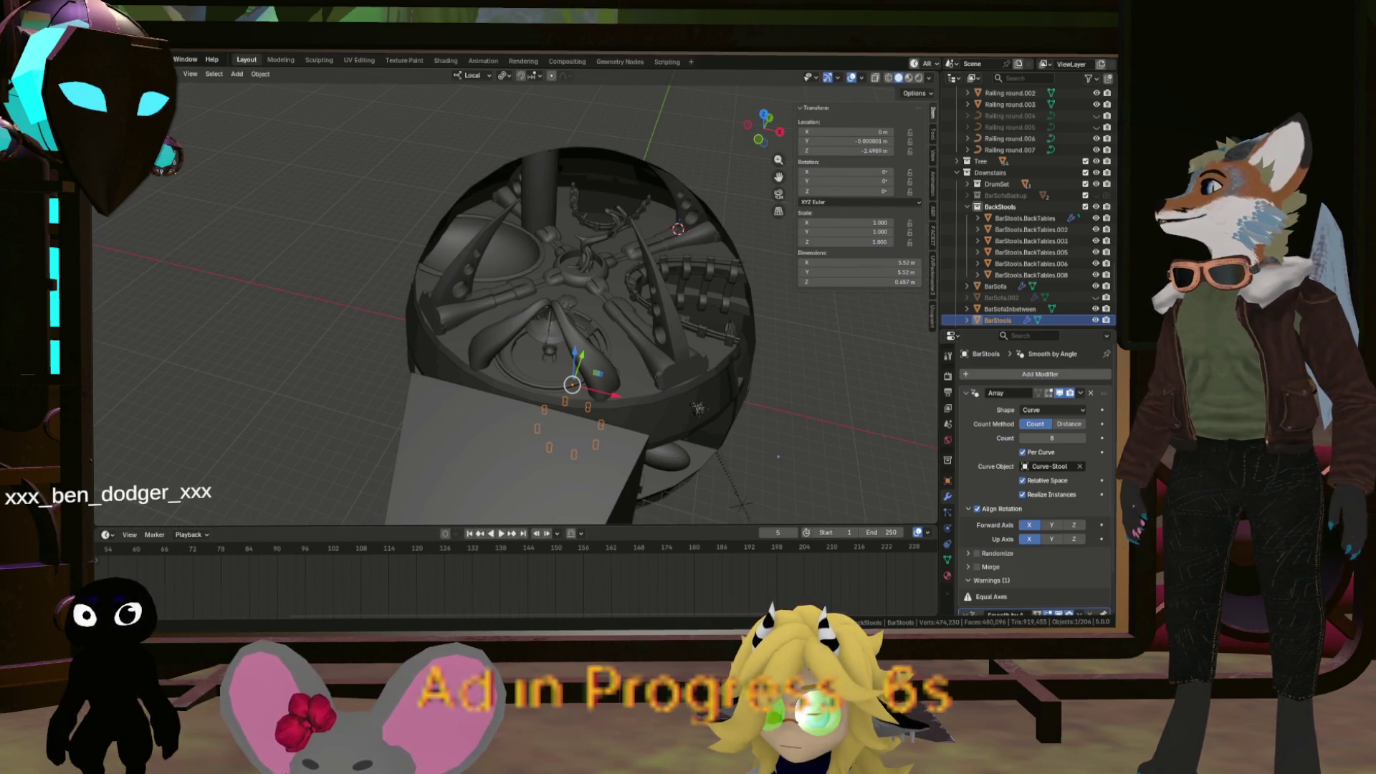
{"action": "key", "text": "alt+Tab"}
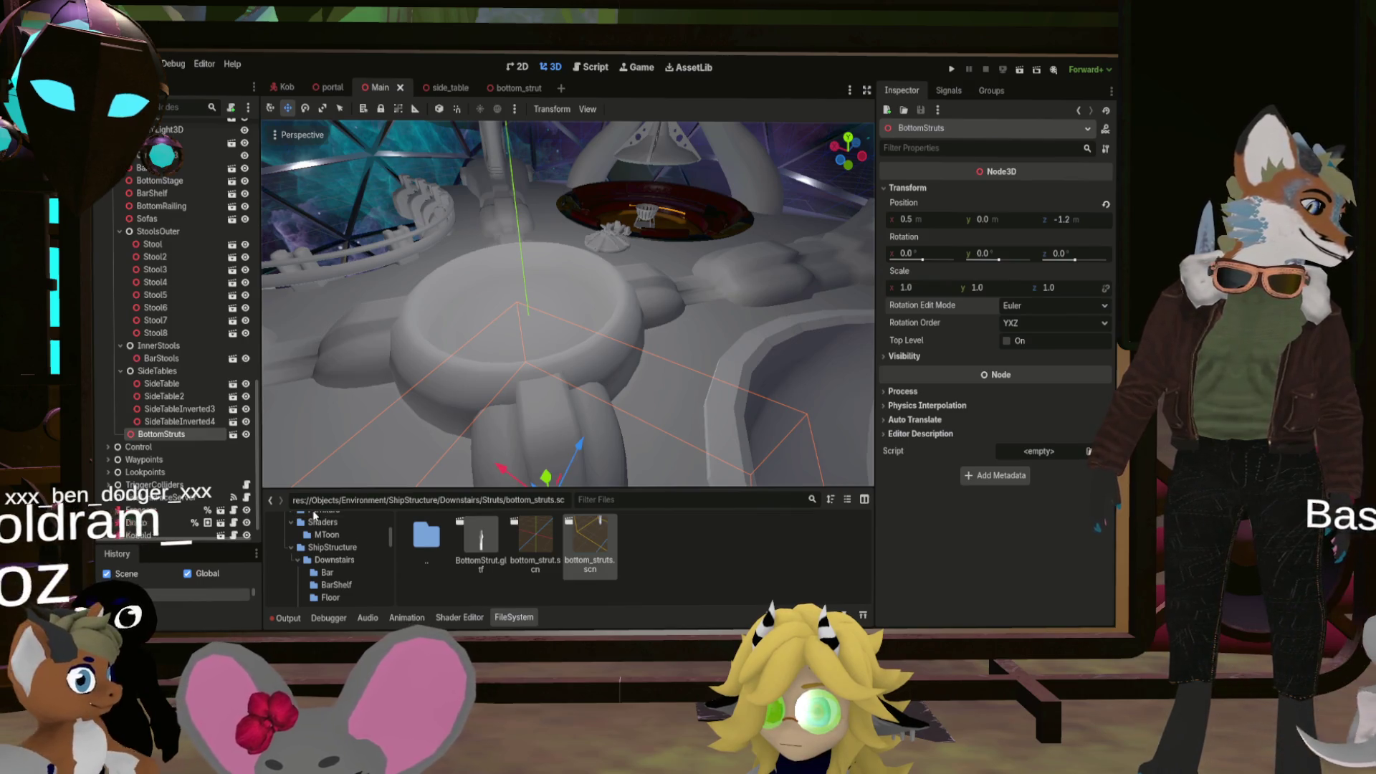
Fold up the SideTables, InnerStools and BottomFloor groups, selecting StoolsOuter along the way
{"action": "left_click", "coordinate": [121, 370]}
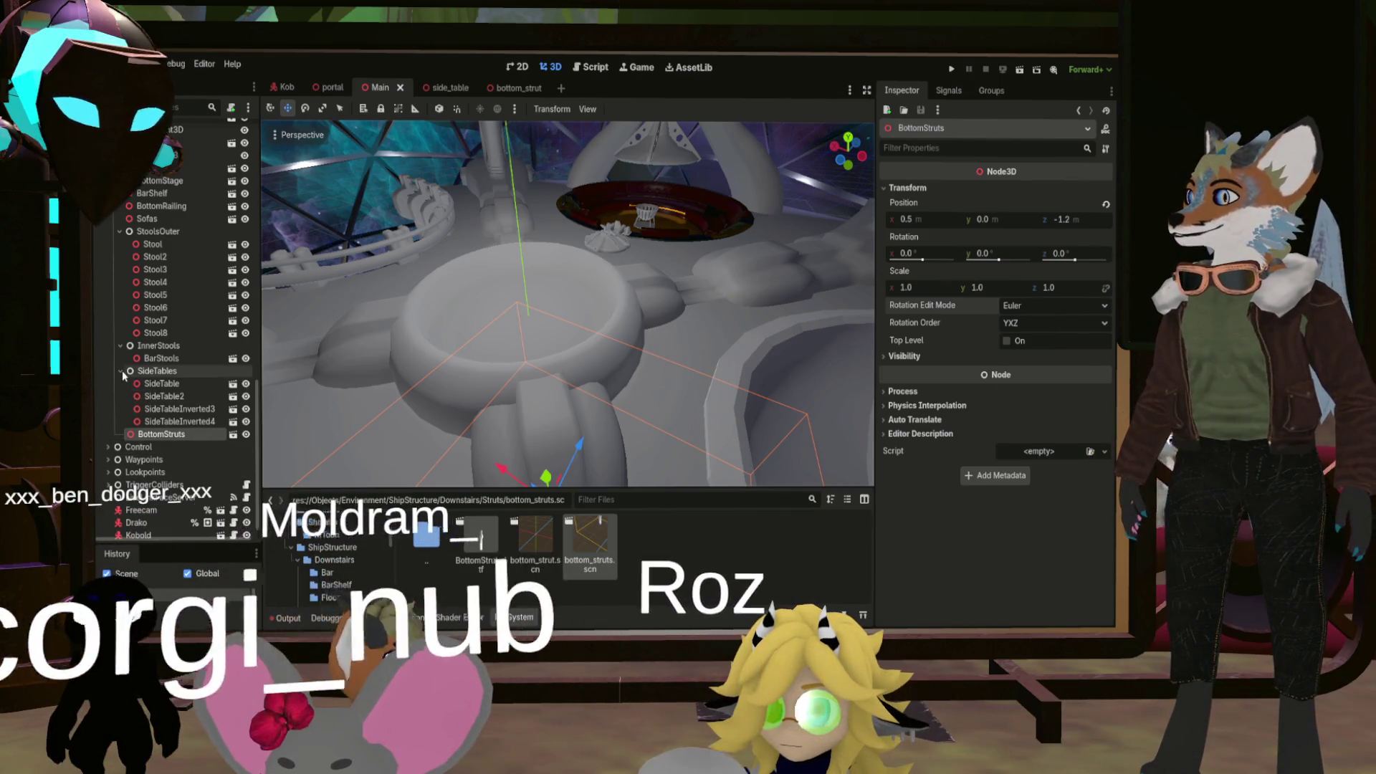
{"action": "left_click", "coordinate": [121, 384]}
{"action": "left_click", "coordinate": [128, 283]}
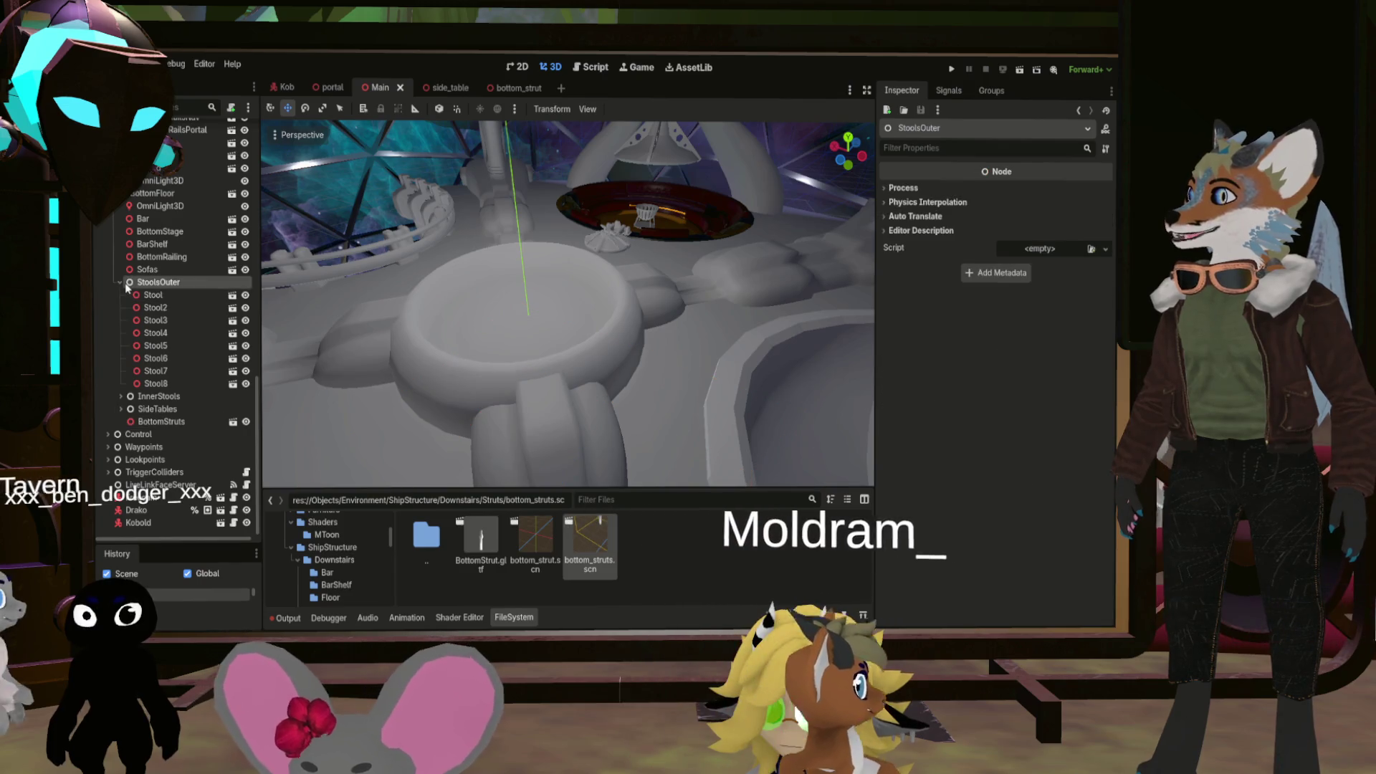
{"action": "left_click", "coordinate": [114, 192]}
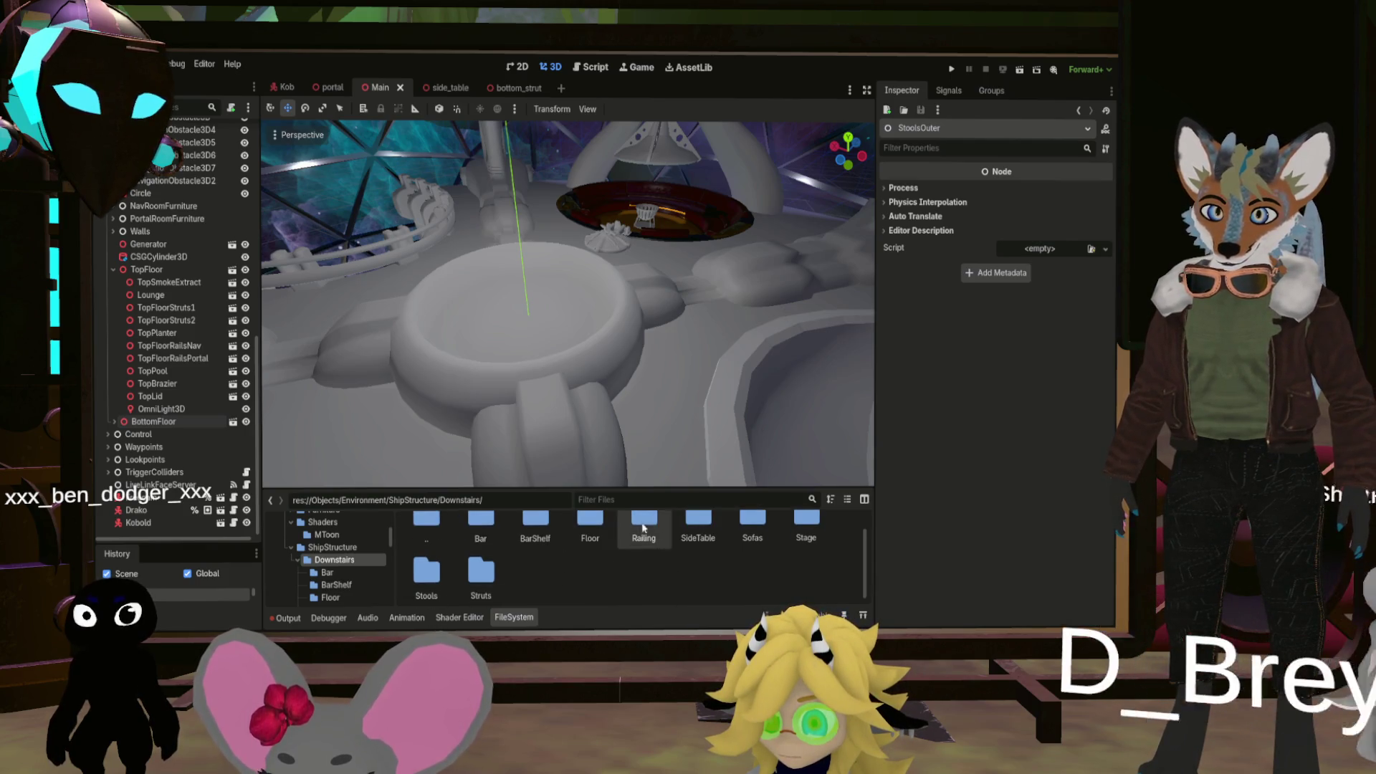
Go up from Downstairs to the ShipStructure folder in the FileSystem dock
{"action": "double_click", "coordinate": [425, 530]}
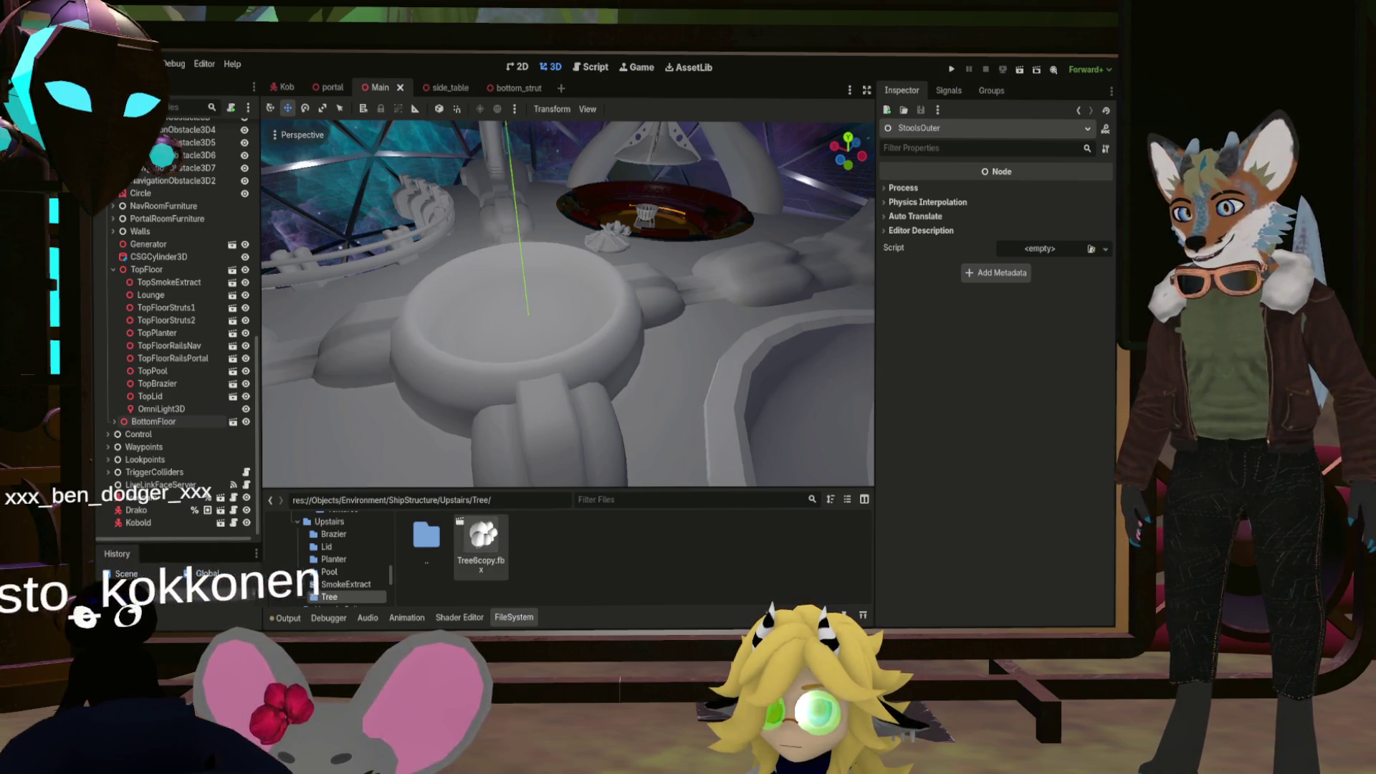
Open Tree6copy.fbx as a new scene, orbit out to view the white tree, and select tree.scn
{"action": "double_click", "coordinate": [482, 537]}
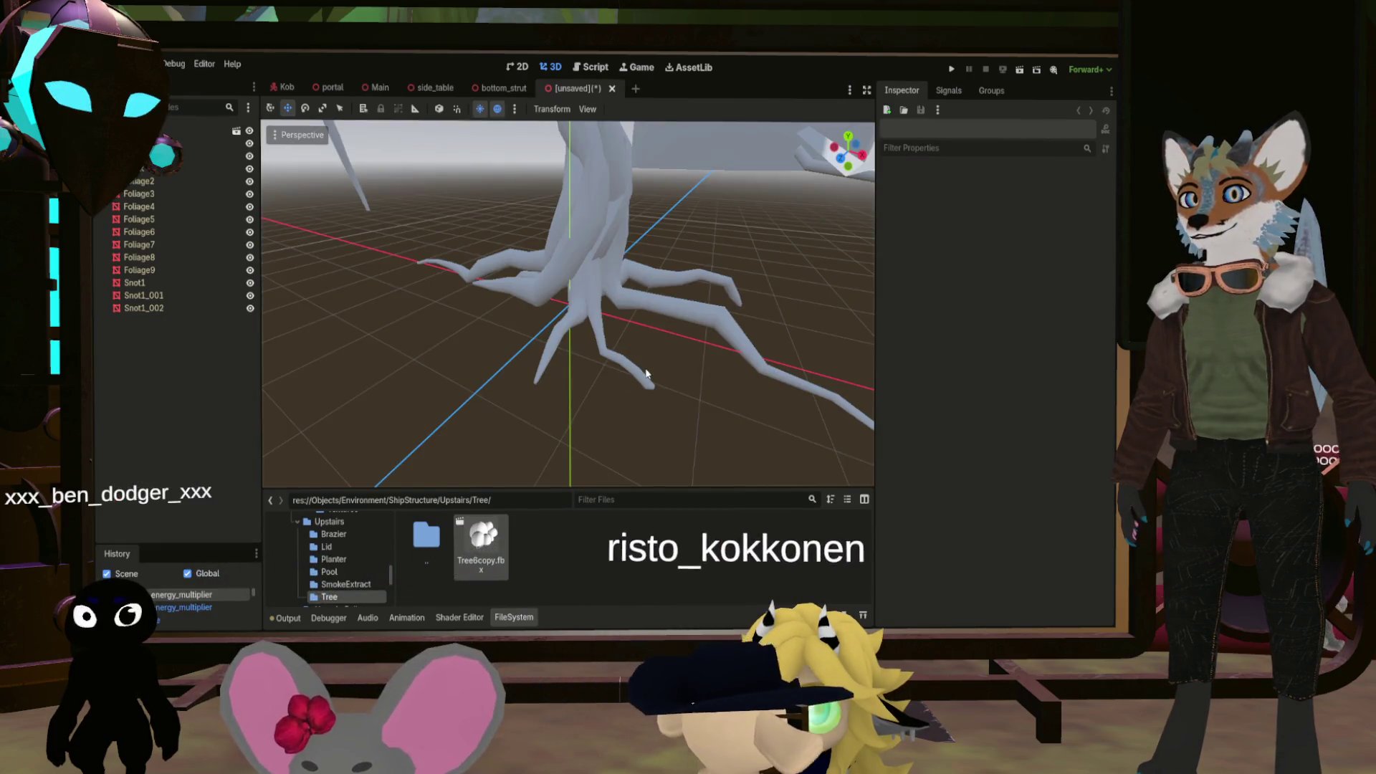
{"action": "scroll", "coordinate": [645, 372], "scroll_direction": "down", "scroll_amount": 5}
{"action": "mouse_move", "coordinate": [775, 317]}
{"action": "left_mouse_down"}
{"action": "mouse_move", "coordinate": [552, 315]}
{"action": "mouse_move", "coordinate": [660, 316]}
{"action": "mouse_move", "coordinate": [657, 329]}
{"action": "left_mouse_up"}
{"action": "scroll", "coordinate": [537, 341], "scroll_direction": "down", "scroll_amount": 3}
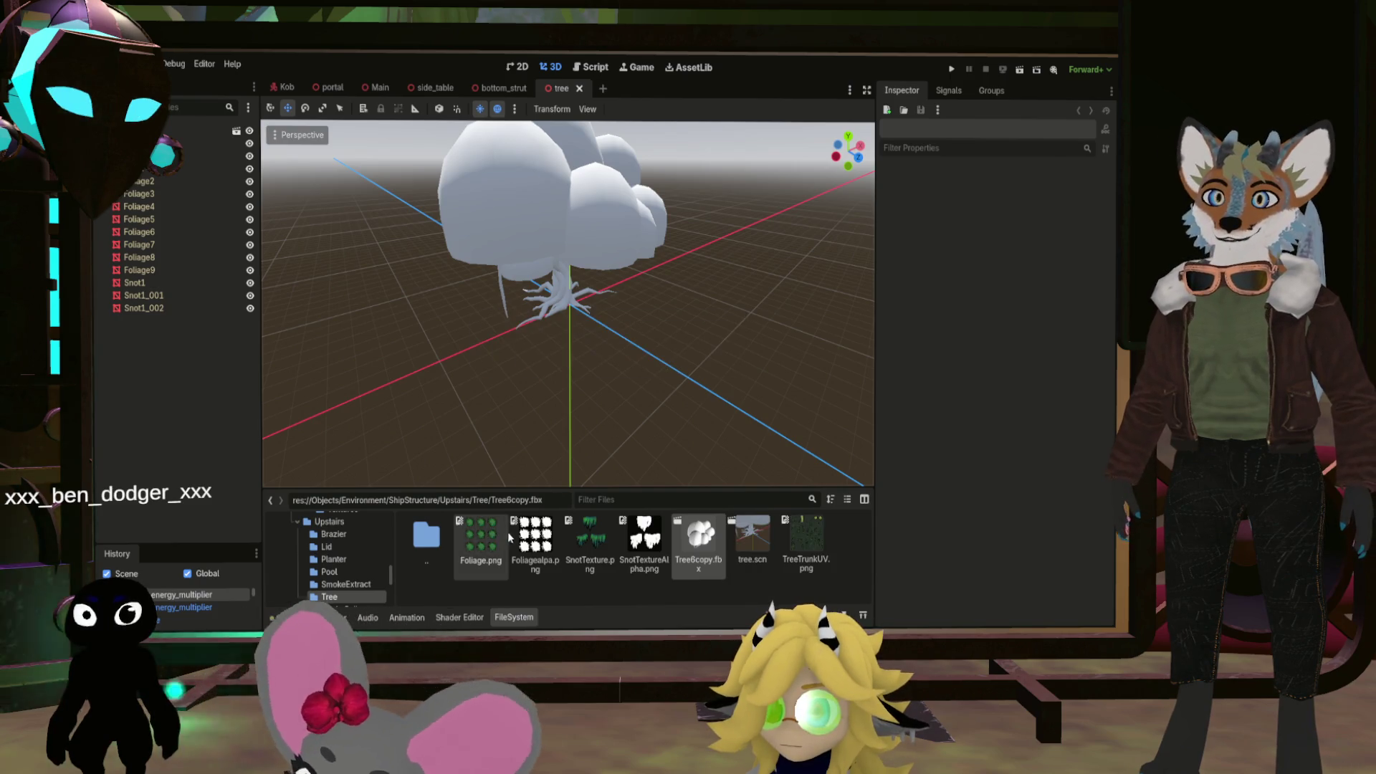
{"action": "left_click", "coordinate": [756, 536]}
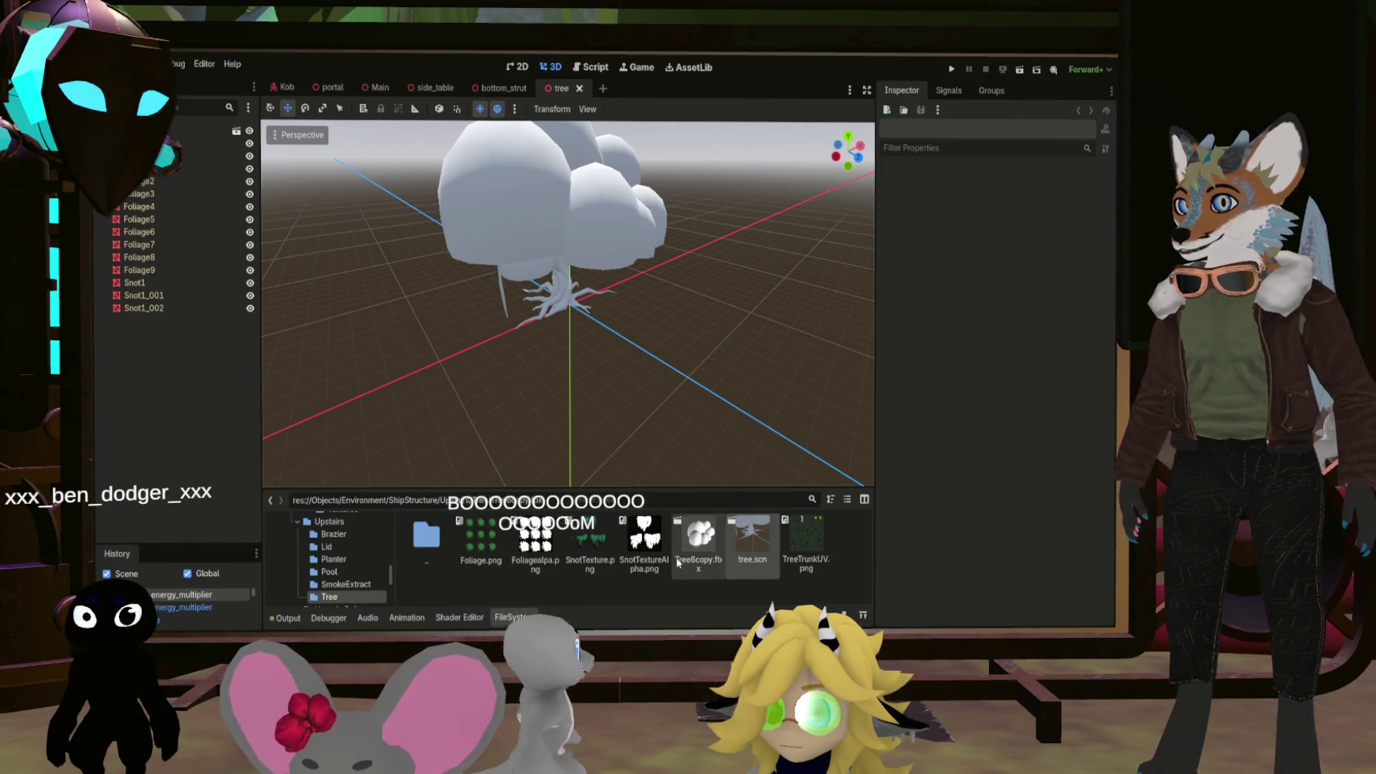
Put a new StandardMaterial3D in Foliage8's override slot 0, saved as Foliage.tres
{"action": "left_click", "coordinate": [526, 255]}
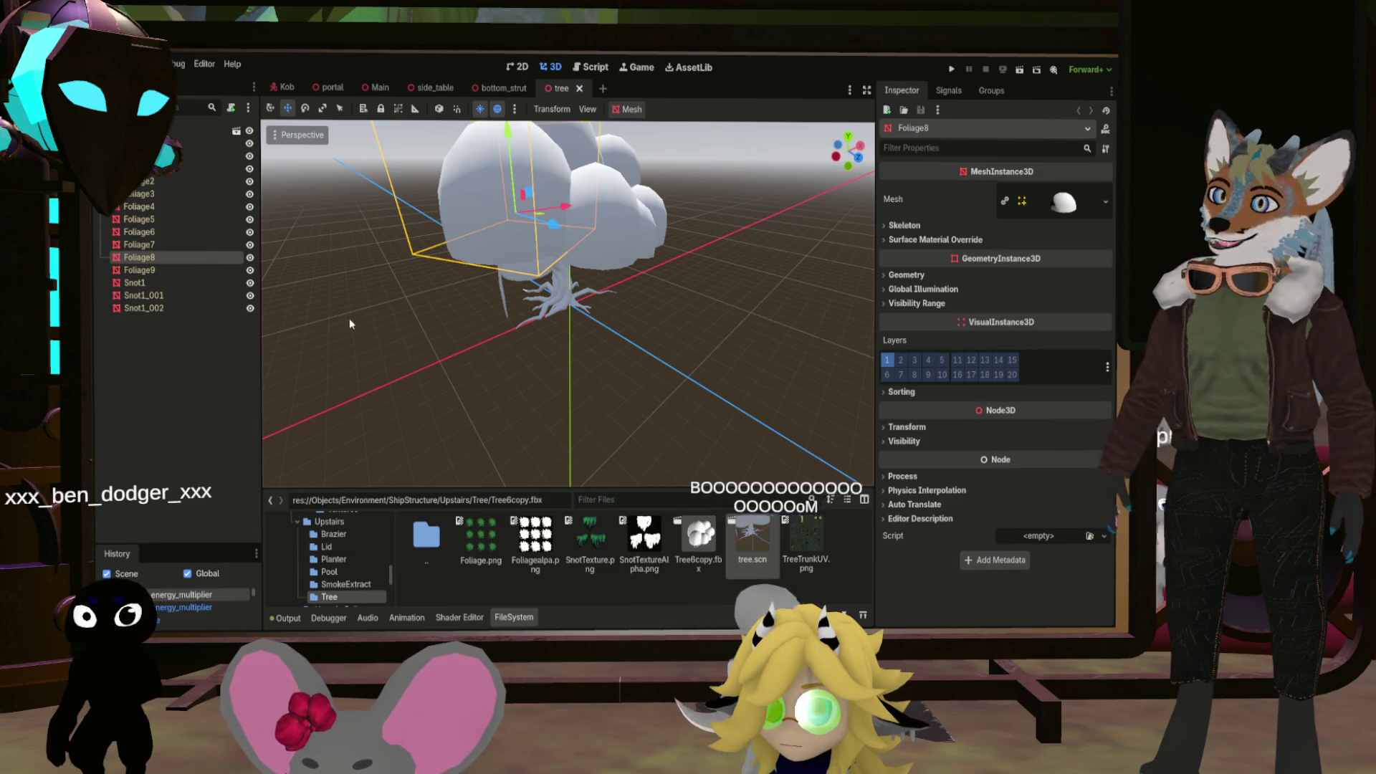
{"action": "left_click", "coordinate": [925, 240]}
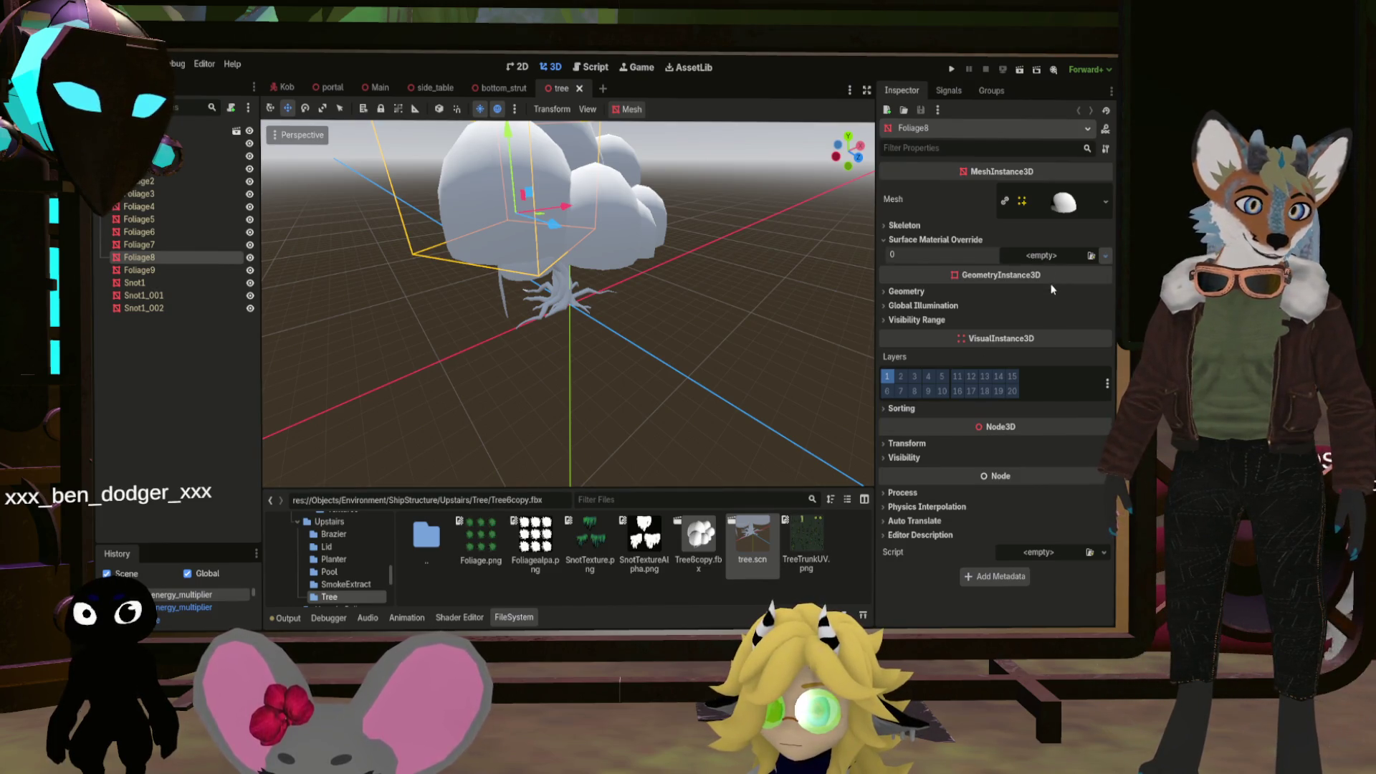
{"action": "left_click_drag", "start_coordinate": [1052, 288], "coordinate": [1047, 257]}
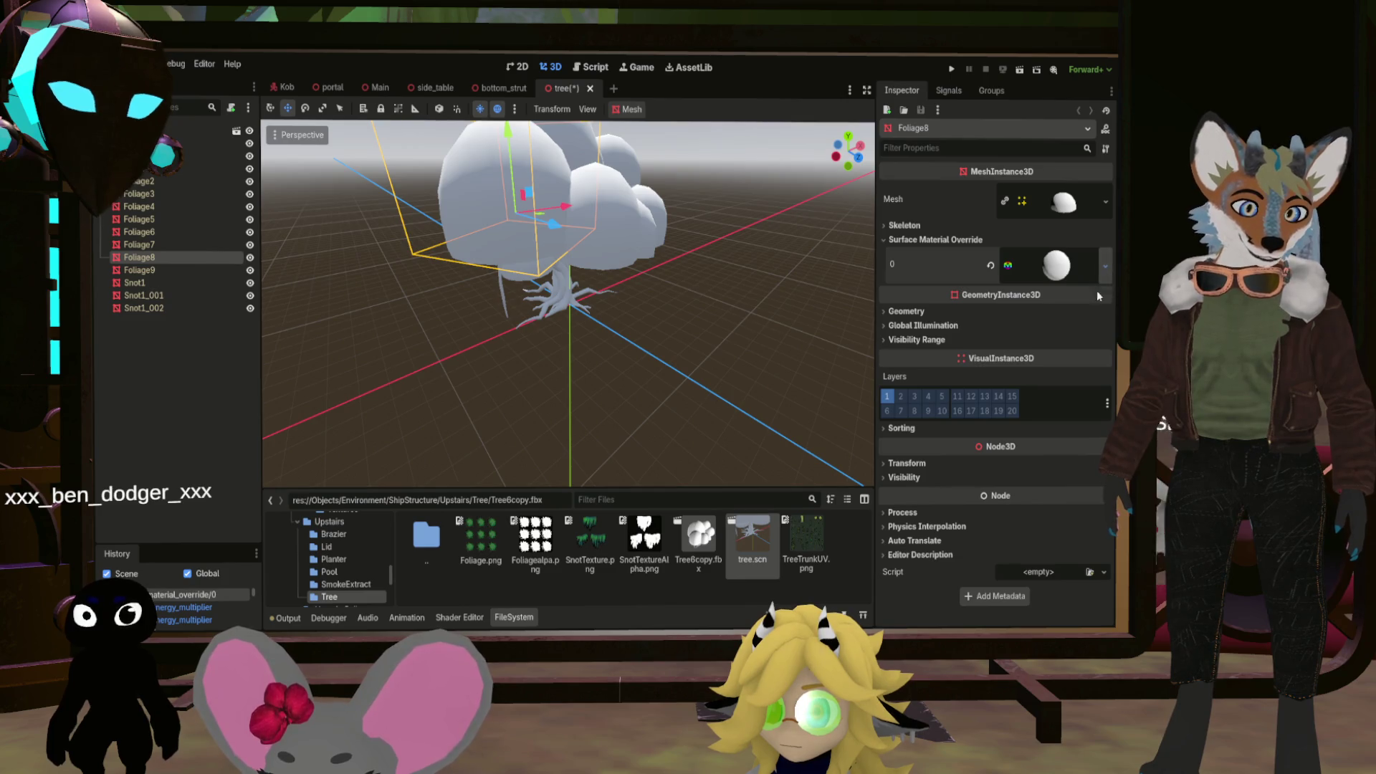
{"action": "left_click", "coordinate": [1059, 263]}
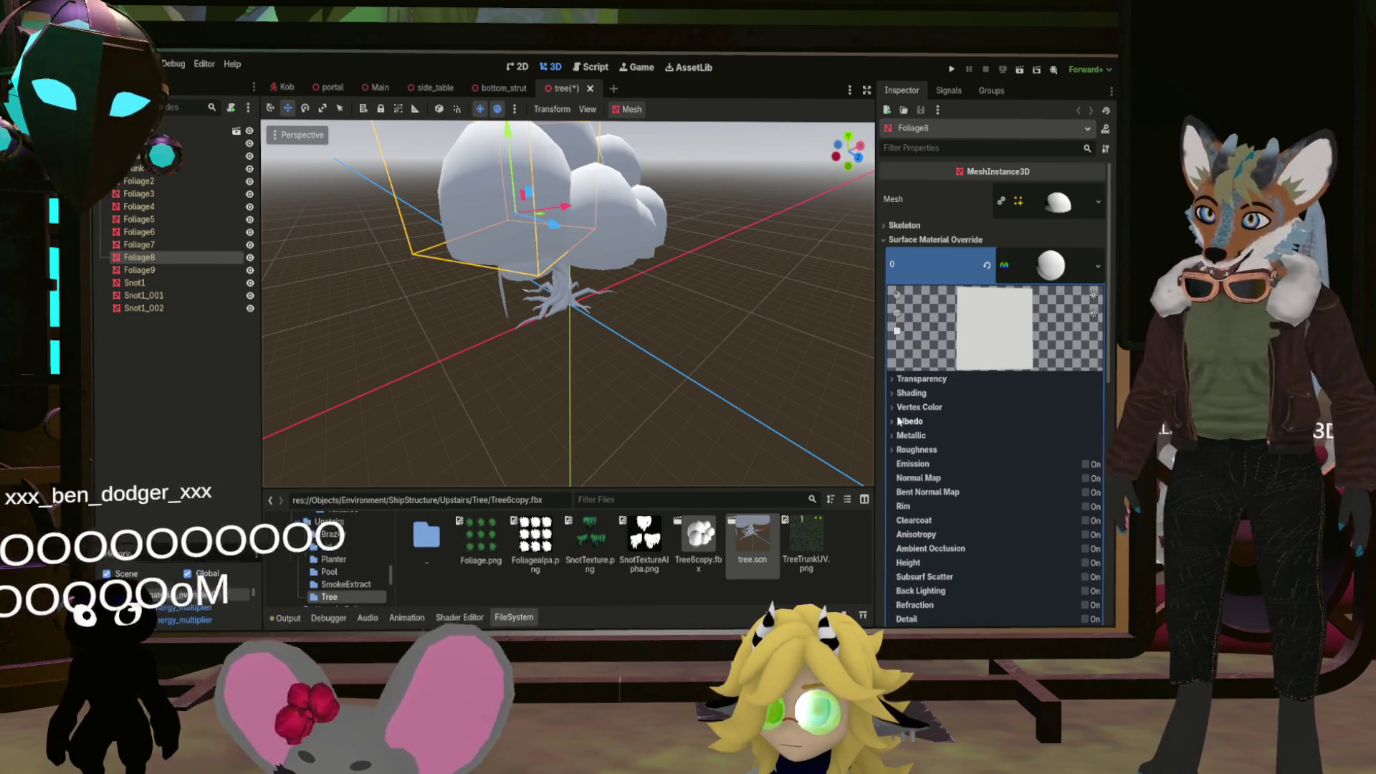
{"action": "left_click", "coordinate": [144, 130]}
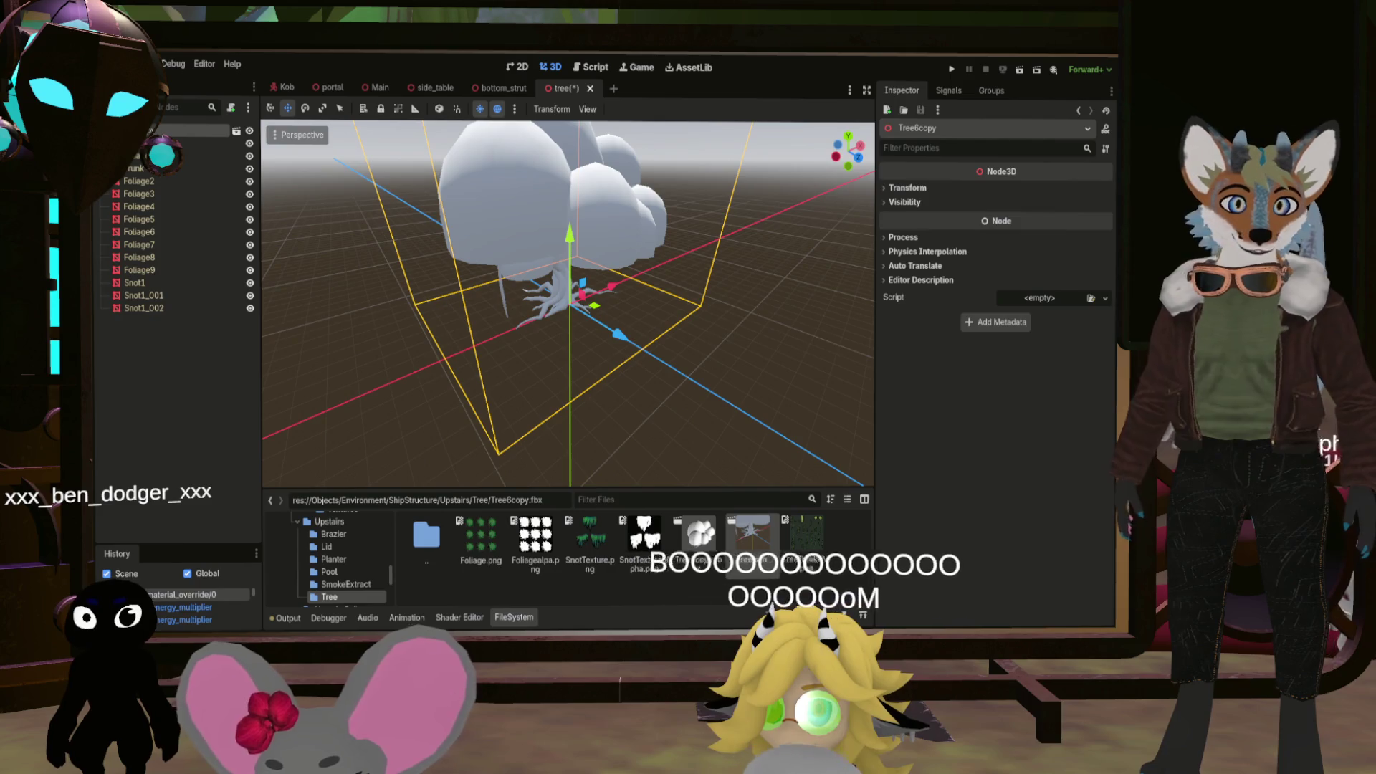
{"action": "left_click", "coordinate": [158, 193]}
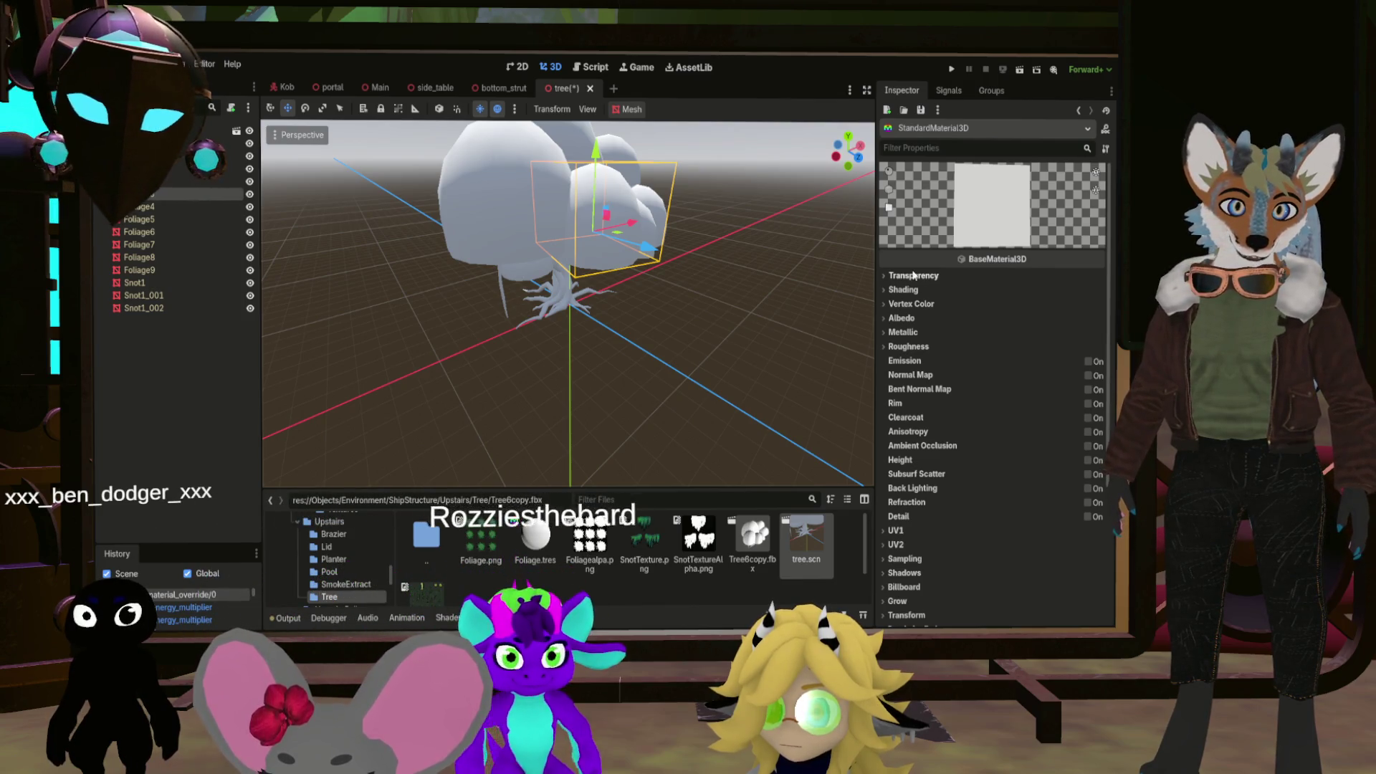
Set Foliage.png as Foliage.tres's albedo texture and apply the material to one canopy clump
{"action": "left_click", "coordinate": [530, 538]}
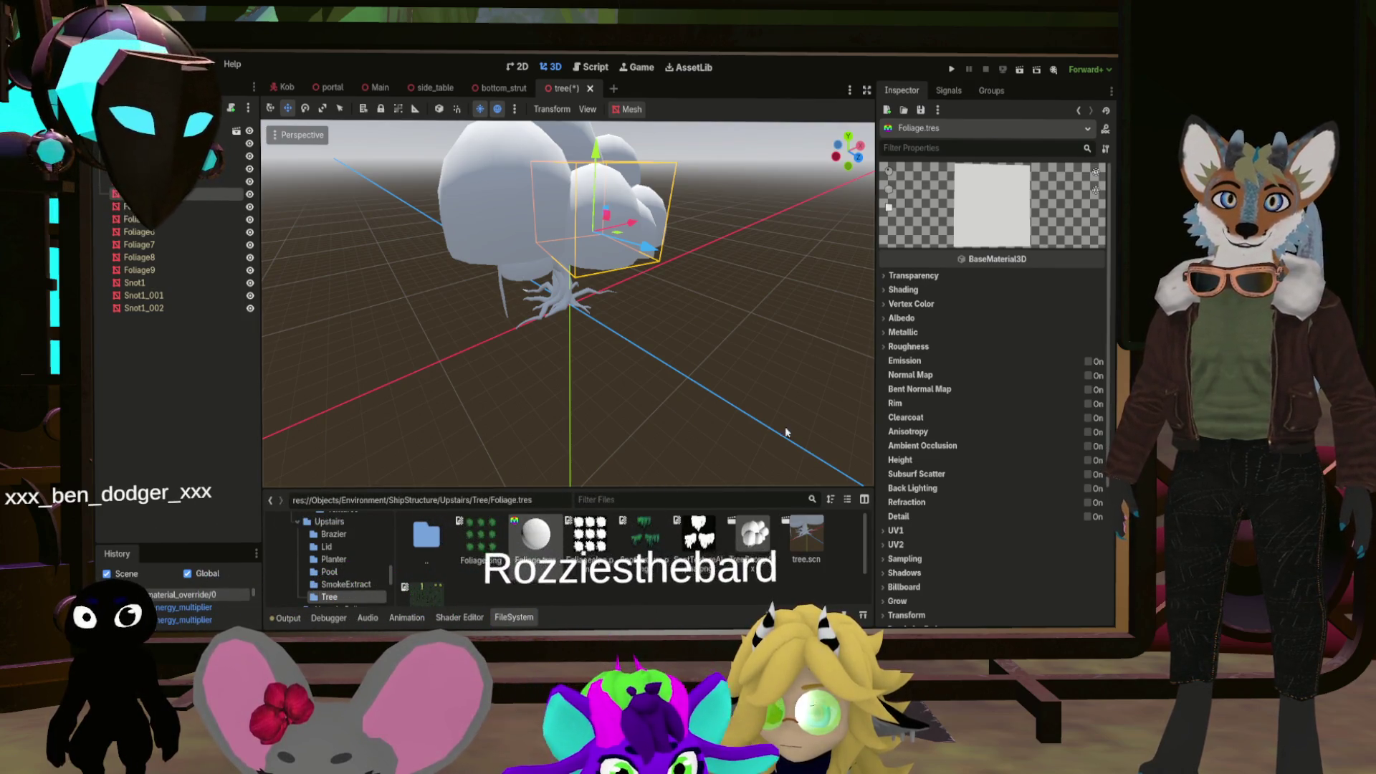
{"action": "left_click", "coordinate": [896, 318]}
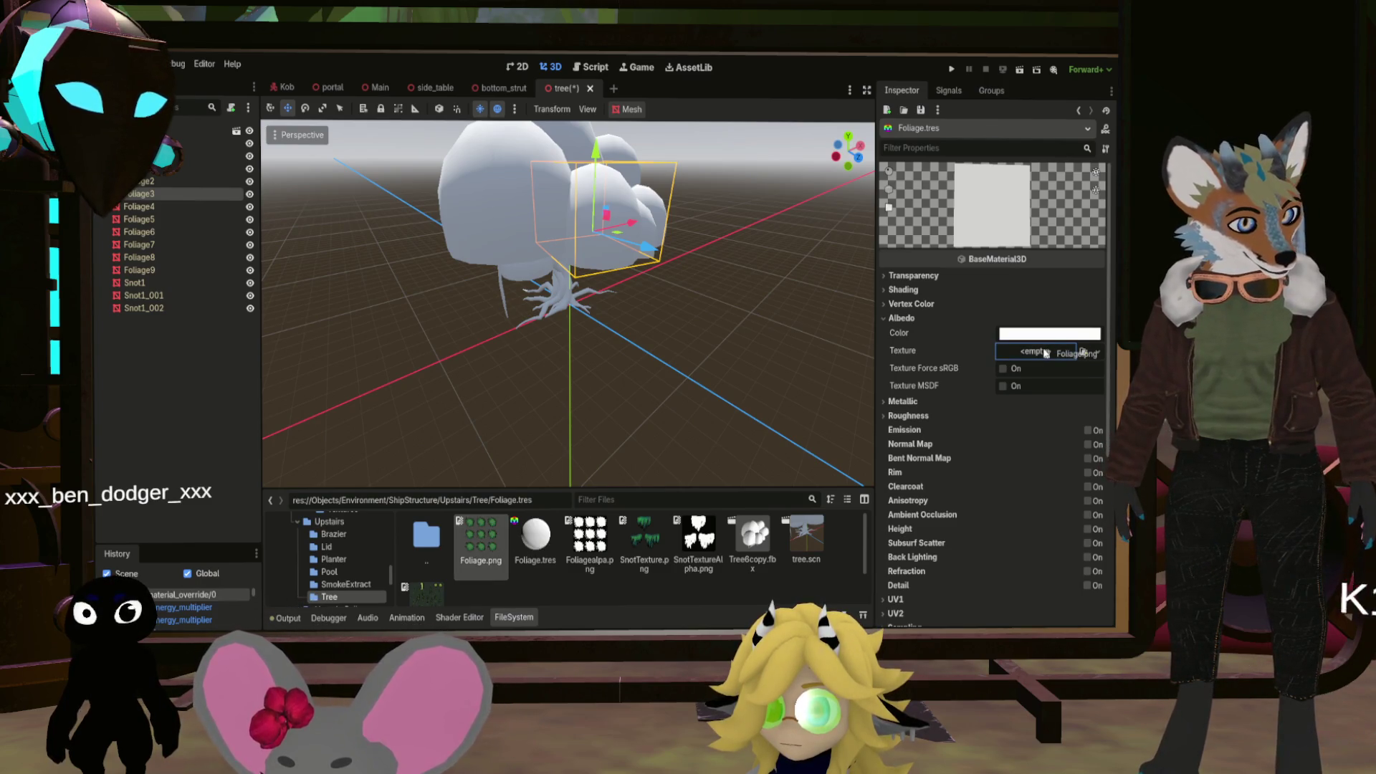
{"action": "left_click_drag", "start_coordinate": [1045, 352], "coordinate": [1044, 357]}
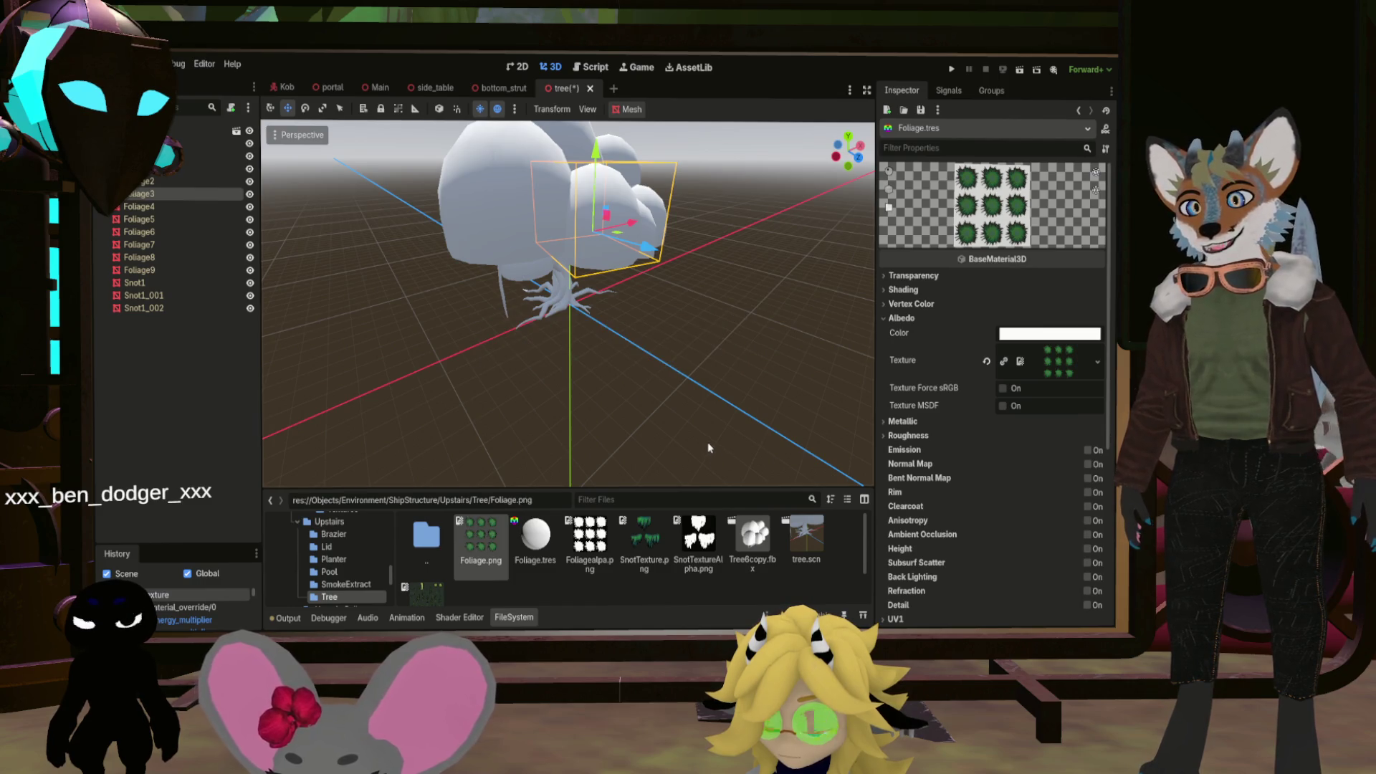
{"action": "left_click_drag", "start_coordinate": [539, 542], "coordinate": [513, 143]}
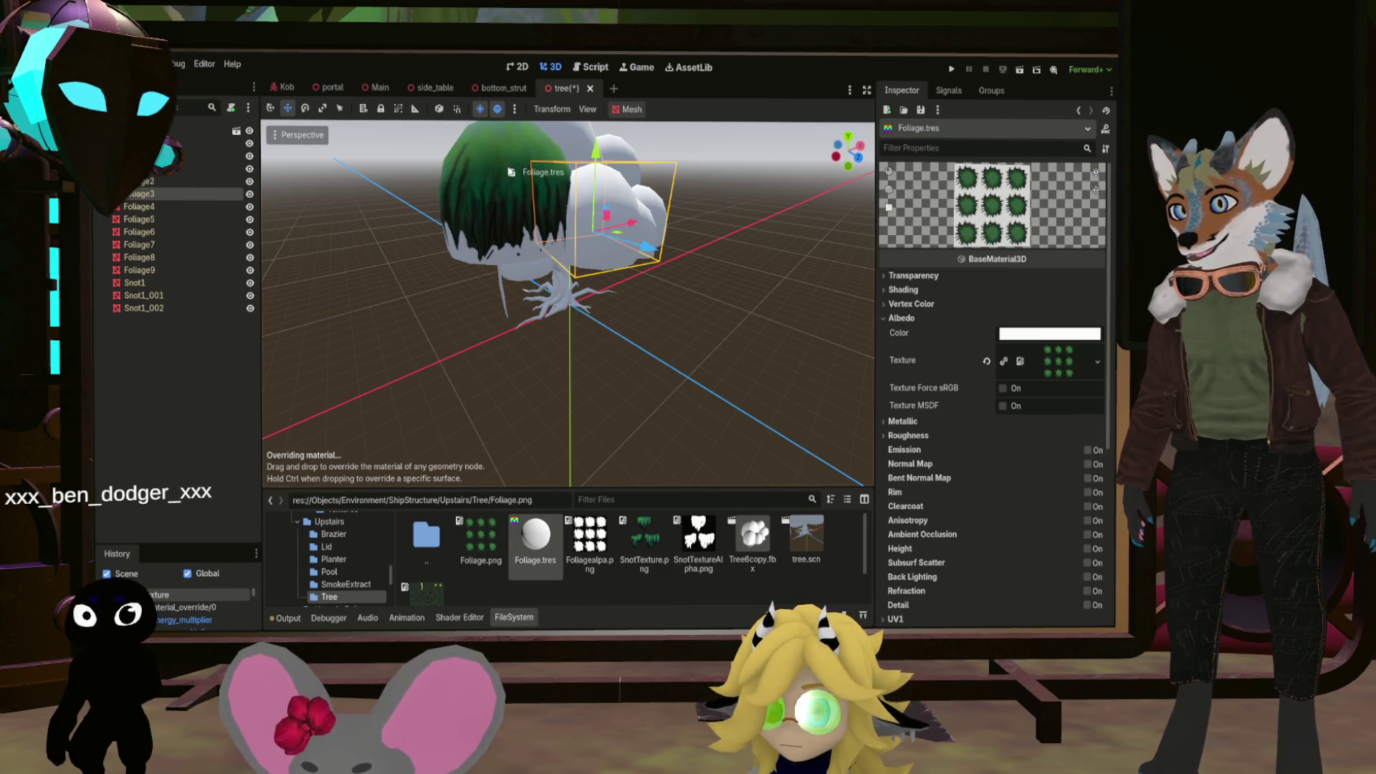
{"action": "left_click", "coordinate": [913, 276]}
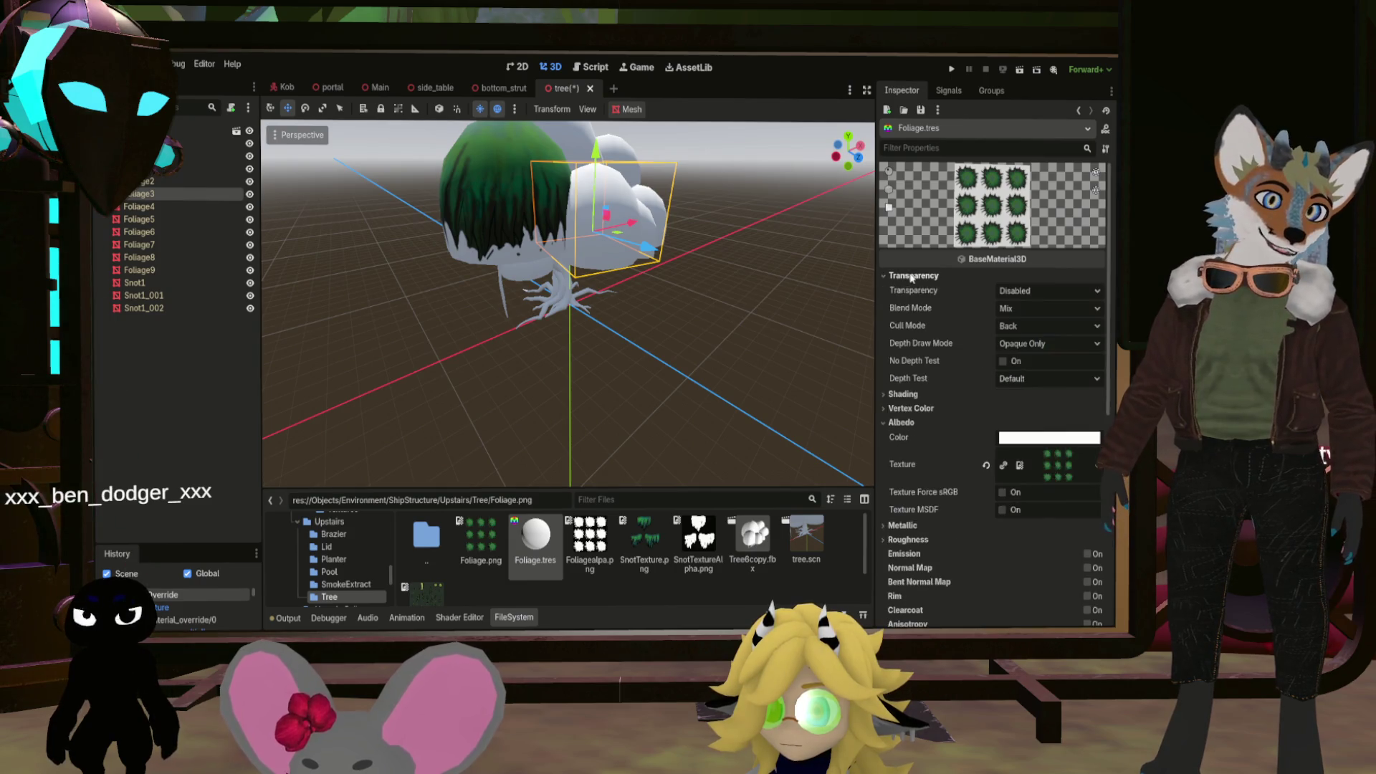
Switch the Foliage.tres material's transparency to Alpha
{"action": "left_click", "coordinate": [1046, 291]}
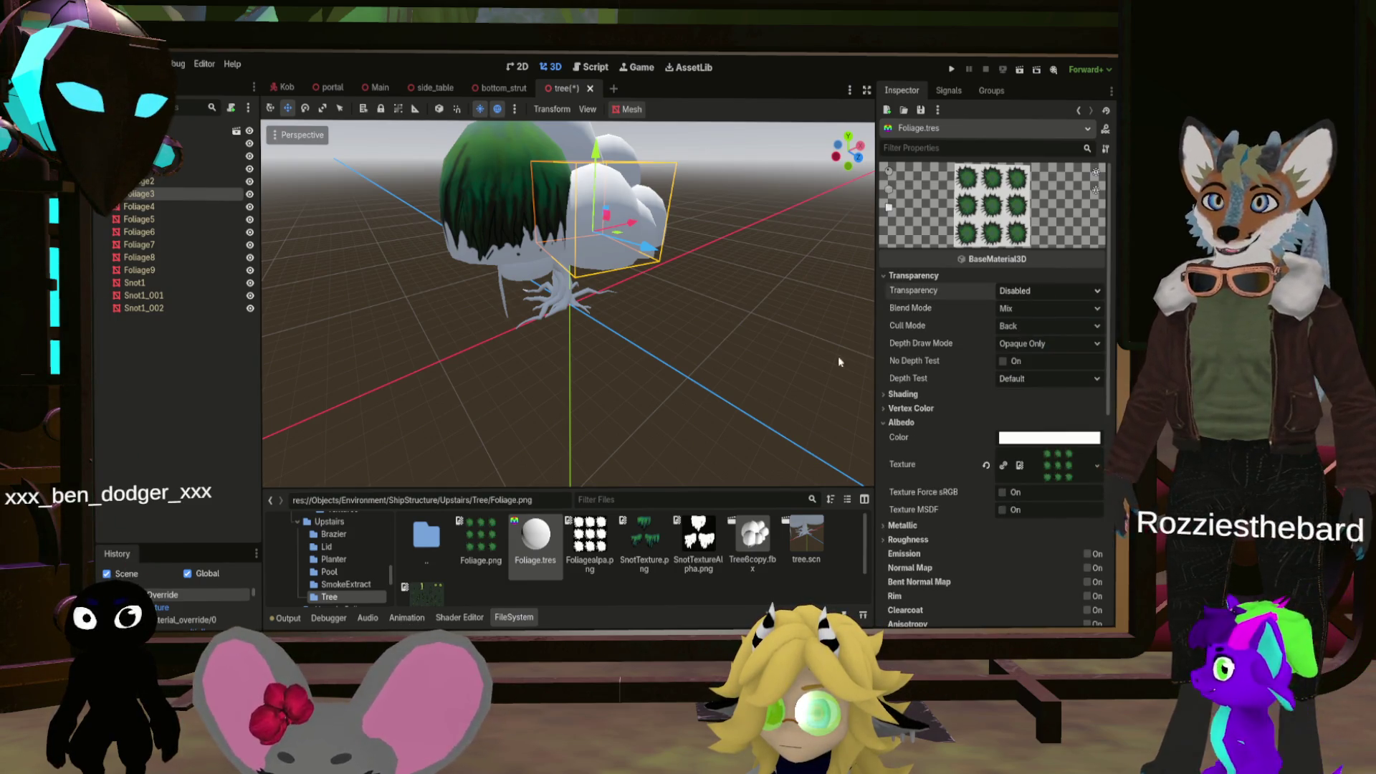
{"action": "left_click", "coordinate": [1053, 319]}
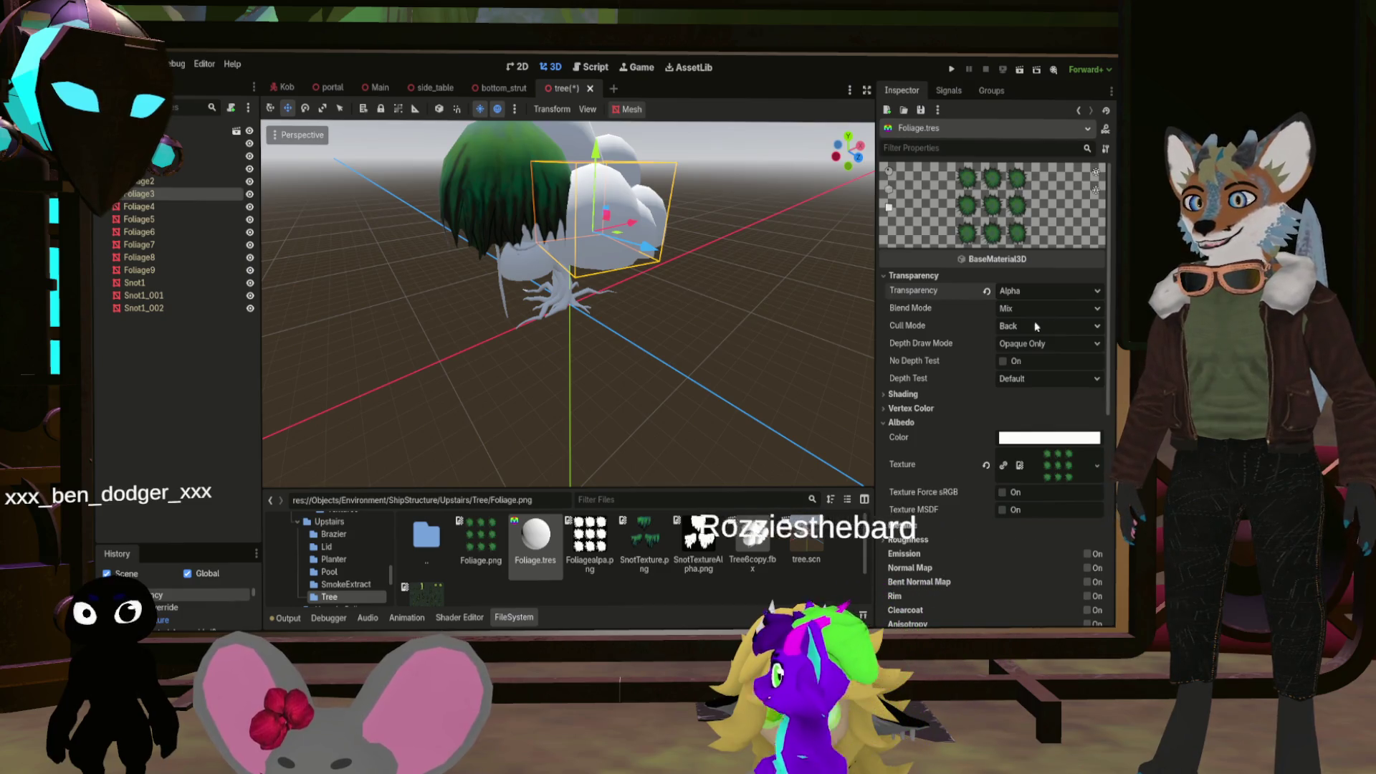
{"action": "scroll", "coordinate": [648, 293], "scroll_direction": "down", "scroll_amount": 3}
{"action": "scroll", "coordinate": [648, 293], "scroll_direction": "up", "scroll_amount": 3}
{"action": "scroll", "coordinate": [569, 305], "scroll_direction": "up", "scroll_amount": 5}
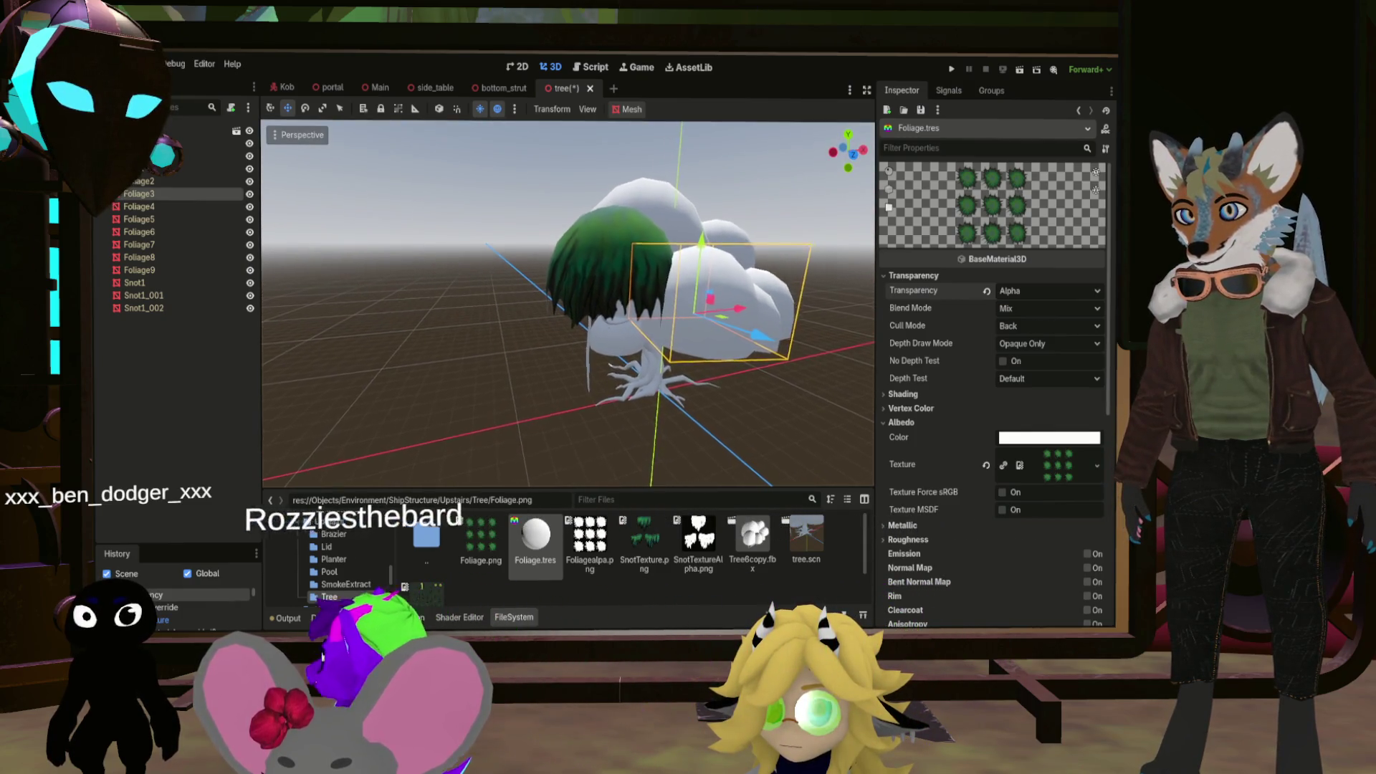
{"action": "scroll", "coordinate": [569, 305], "scroll_direction": "up", "scroll_amount": 5}
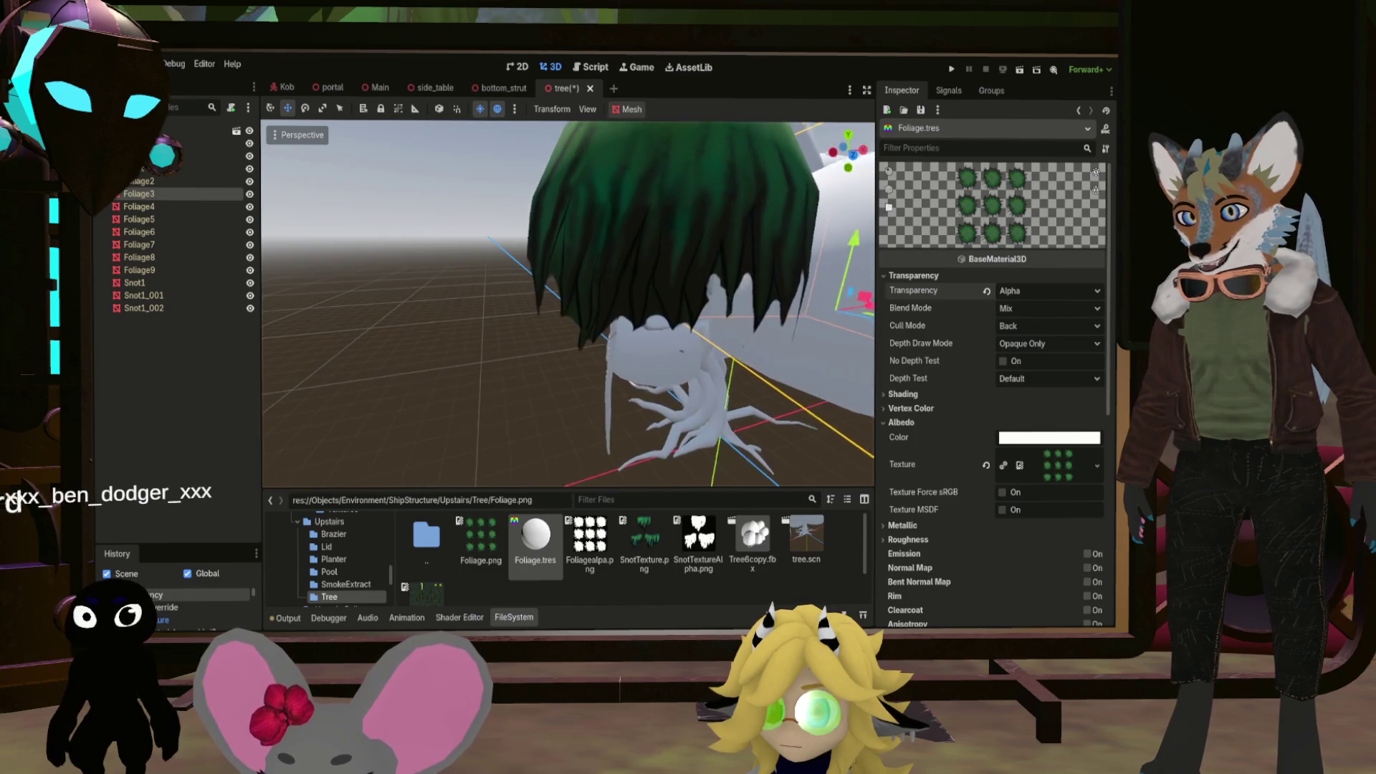
{"action": "scroll", "coordinate": [834, 350], "scroll_direction": "down", "scroll_amount": 5}
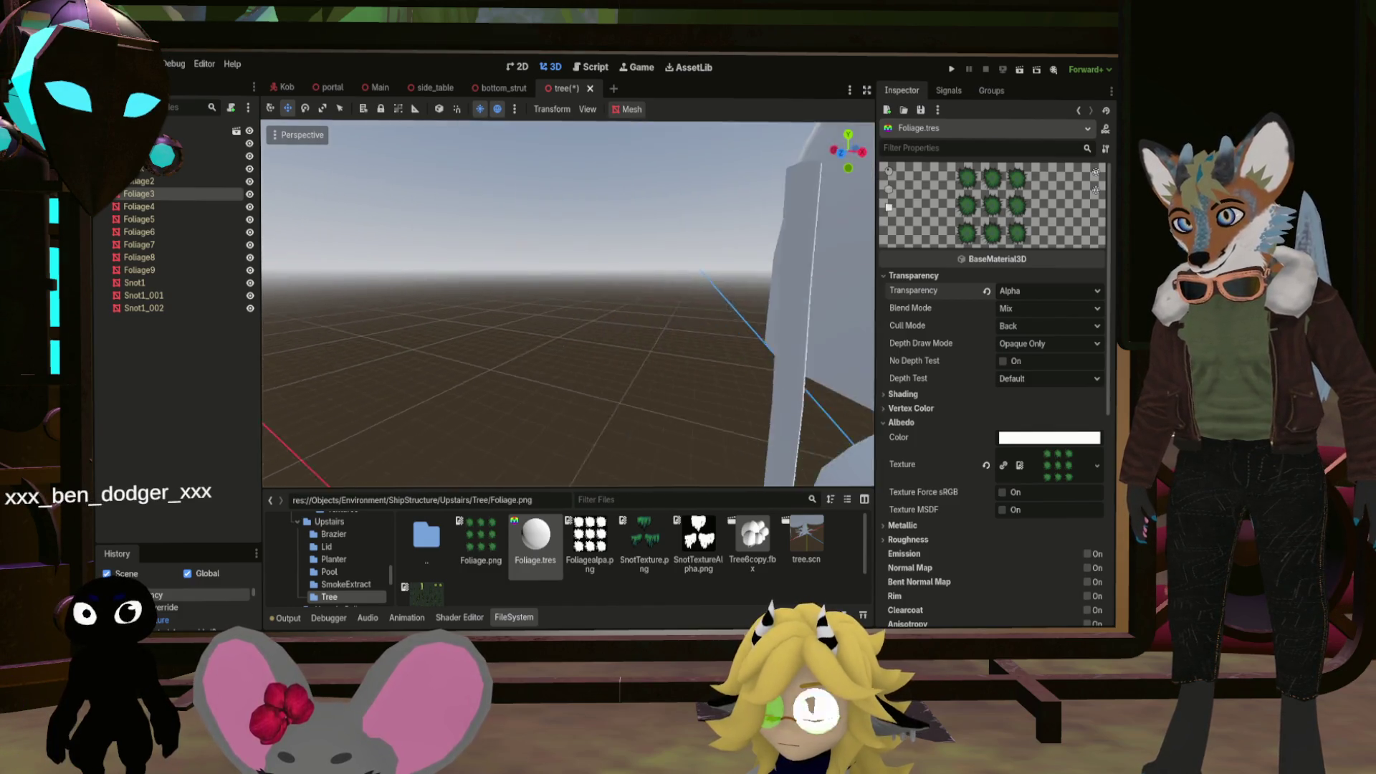
{"action": "scroll", "coordinate": [834, 350], "scroll_direction": "up", "scroll_amount": 4}
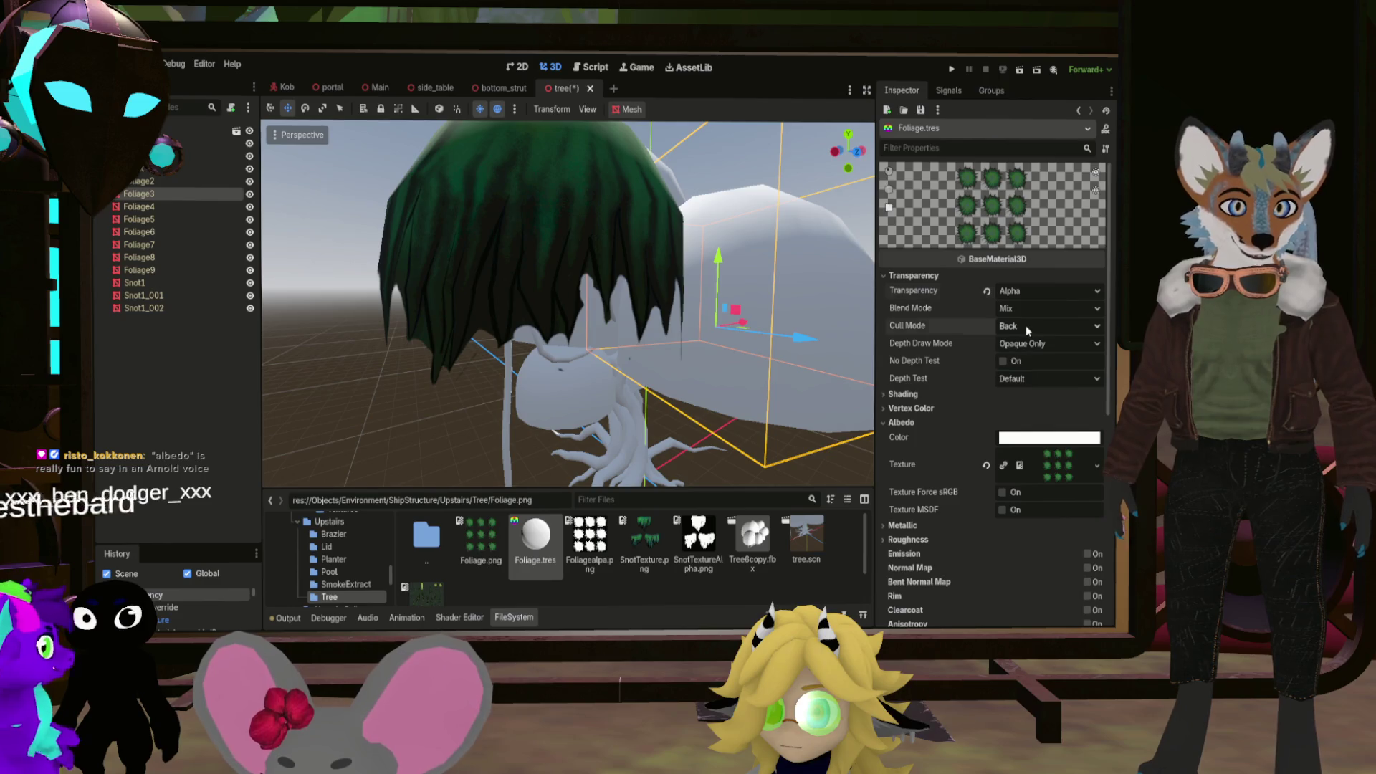
Set Foliage.tres Cull Mode to Disabled and zoom in to check the leaves
{"action": "left_click", "coordinate": [1048, 326]}
{"action": "left_click", "coordinate": [1017, 360]}
{"action": "scroll", "coordinate": [568, 305], "scroll_direction": "up", "scroll_amount": 3}
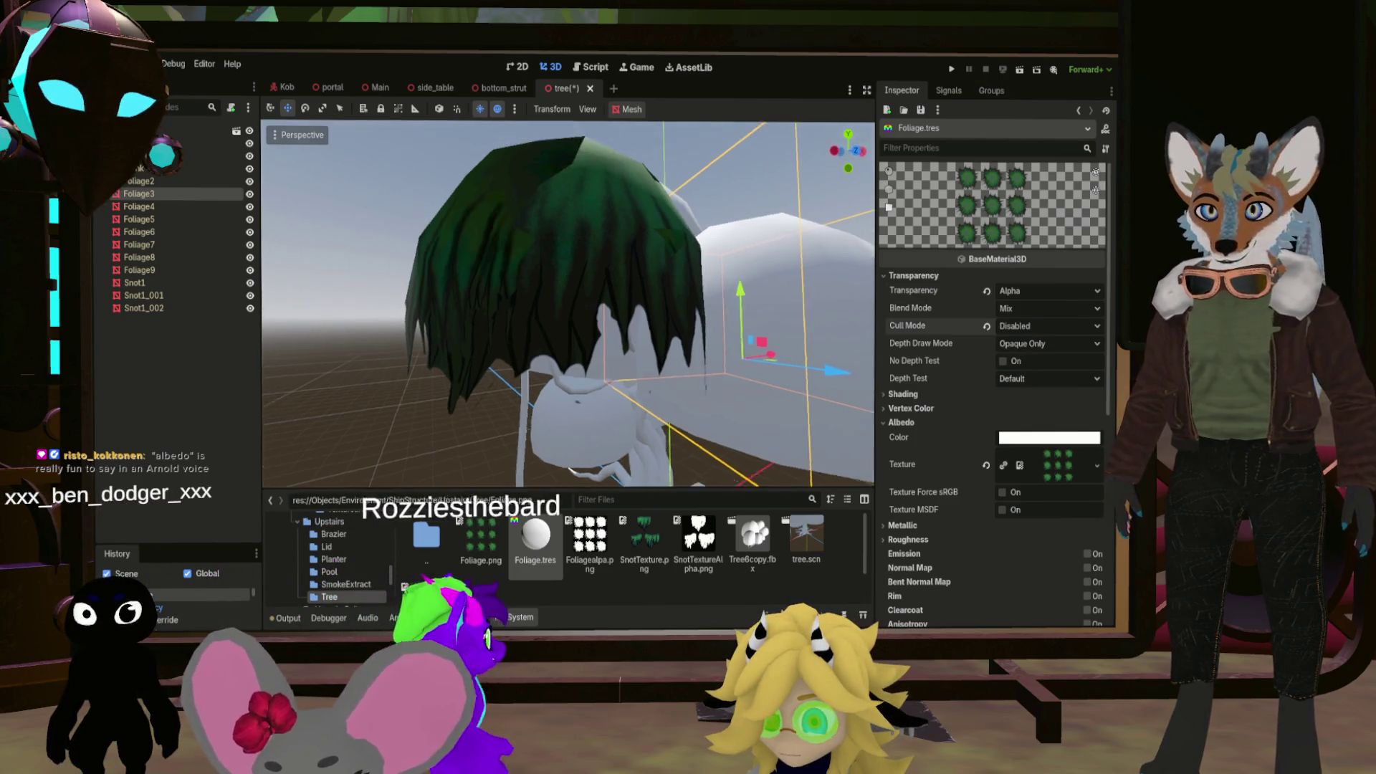
{"action": "scroll", "coordinate": [568, 304], "scroll_direction": "down", "scroll_amount": 3}
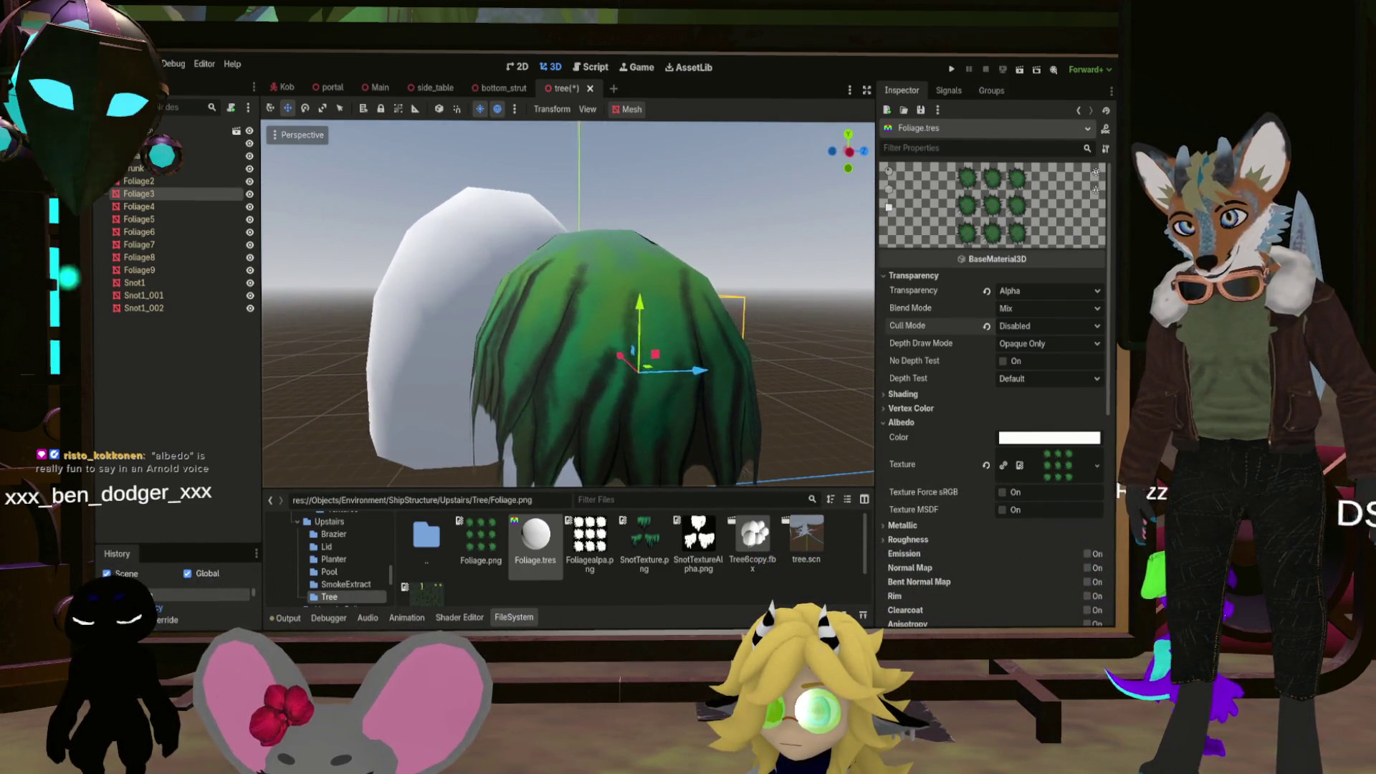
{"action": "scroll", "coordinate": [568, 305], "scroll_direction": "up", "scroll_amount": 5}
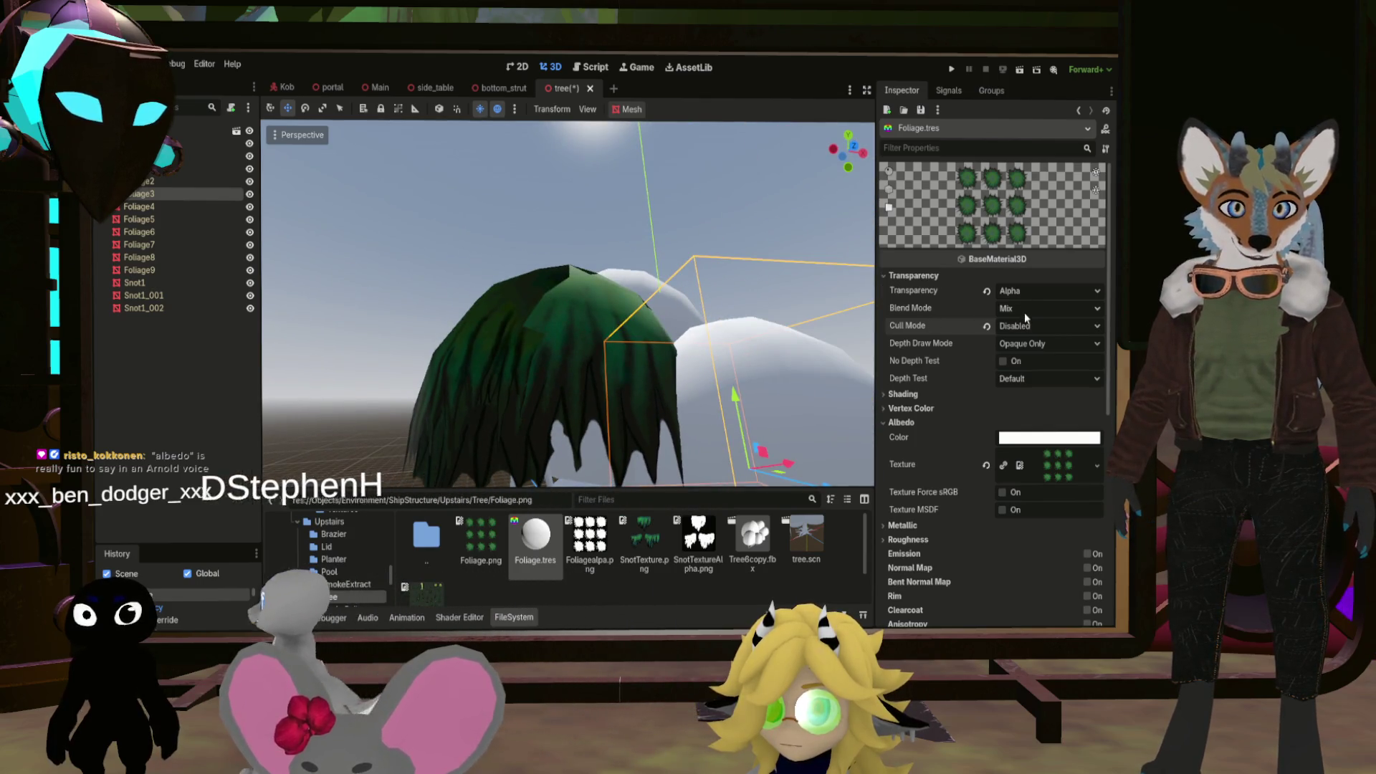
{"action": "left_click", "coordinate": [1015, 349]}
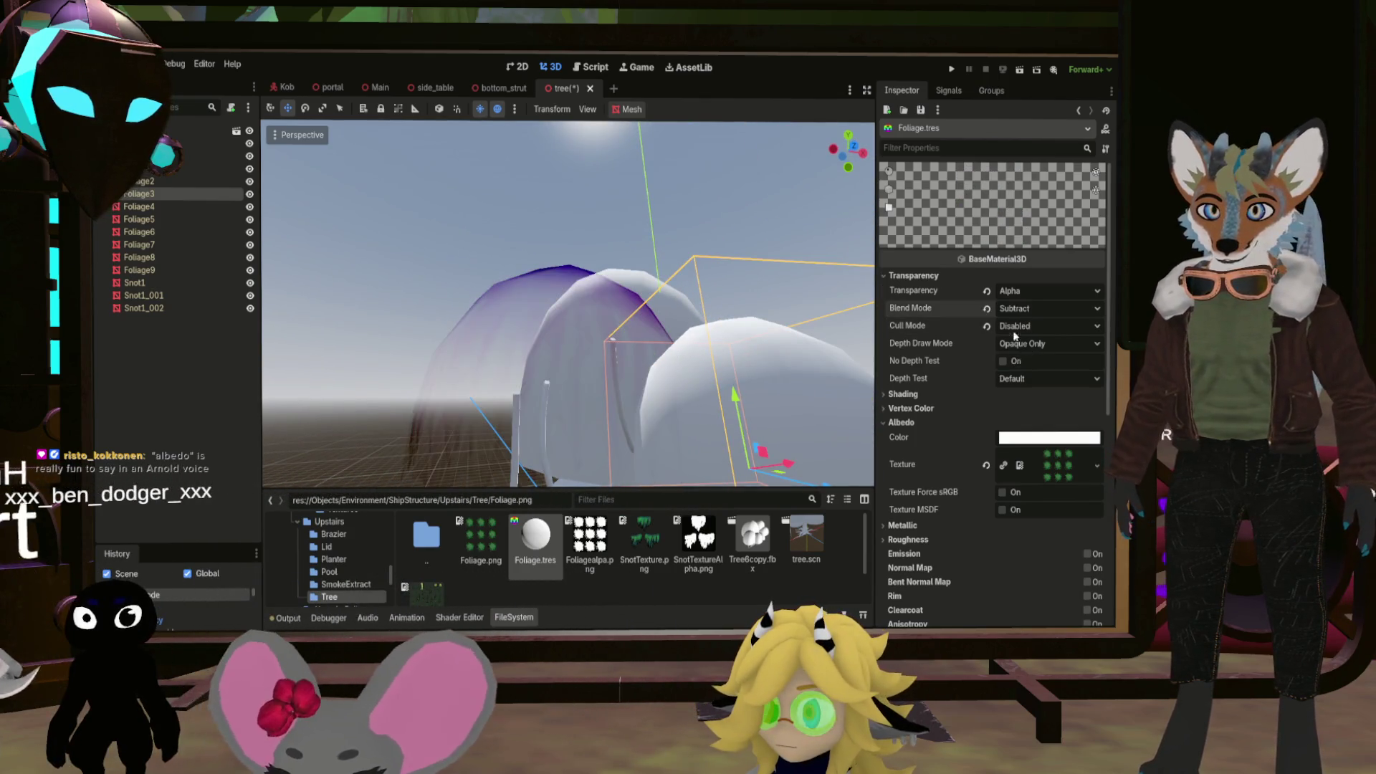
{"action": "left_click", "coordinate": [1017, 309]}
{"action": "left_click", "coordinate": [1017, 329]}
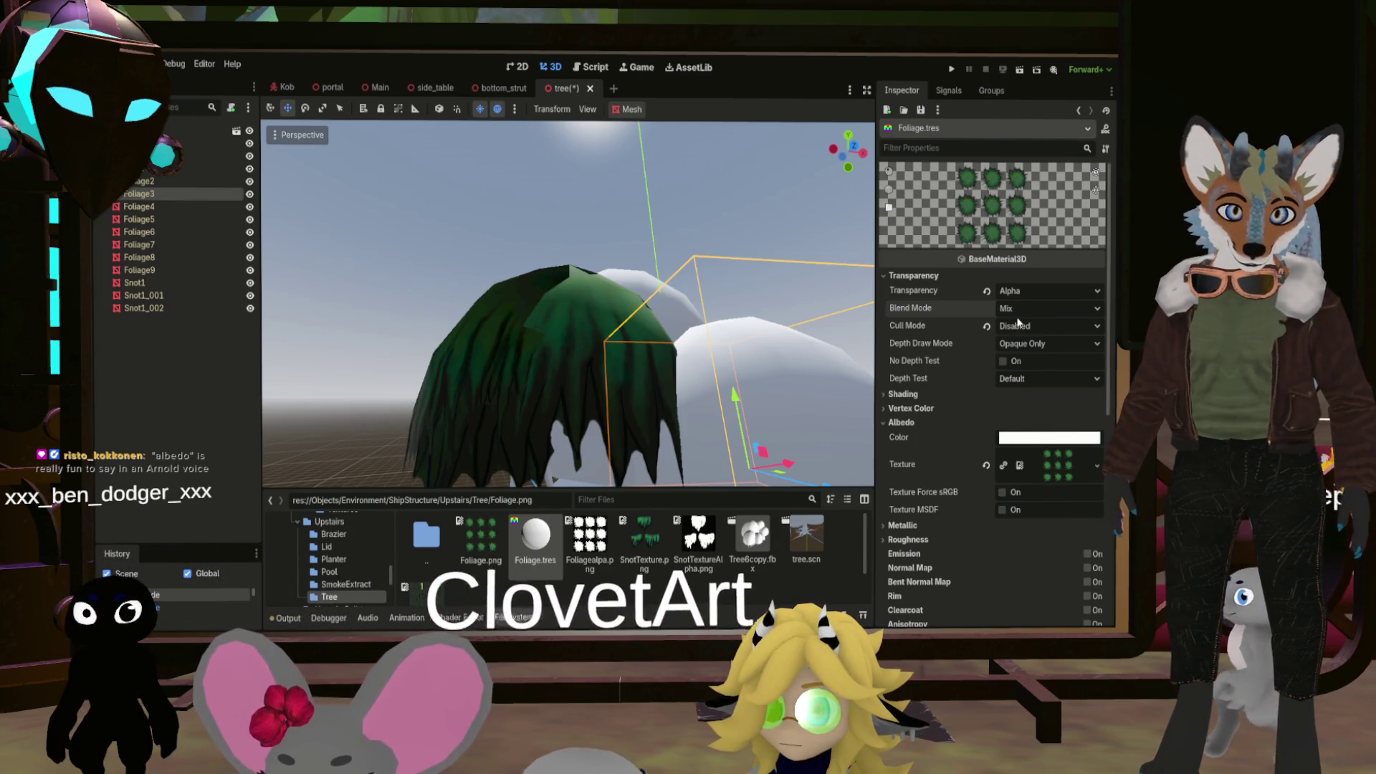
{"action": "left_click", "coordinate": [1016, 309]}
{"action": "left_click", "coordinate": [1016, 366]}
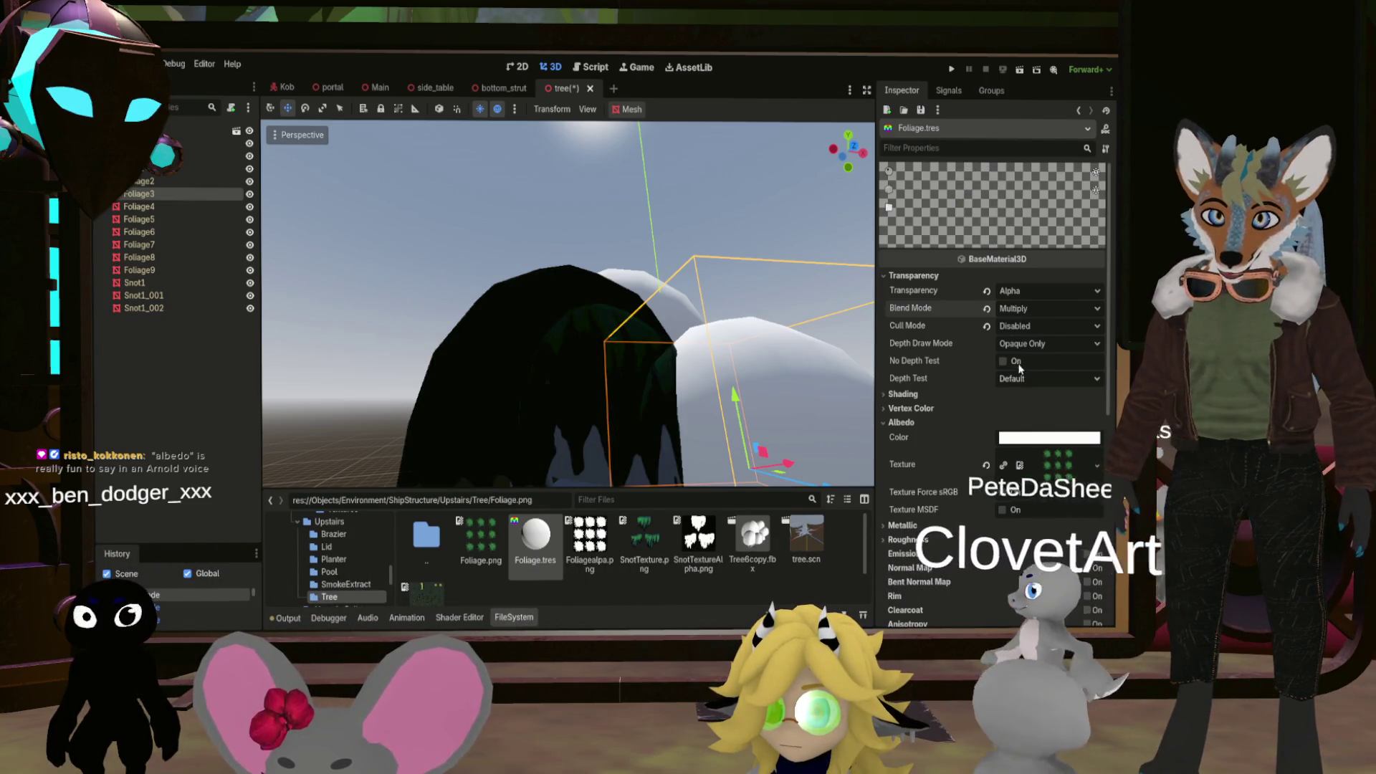
{"action": "left_click", "coordinate": [1015, 310]}
{"action": "left_click", "coordinate": [1026, 380]}
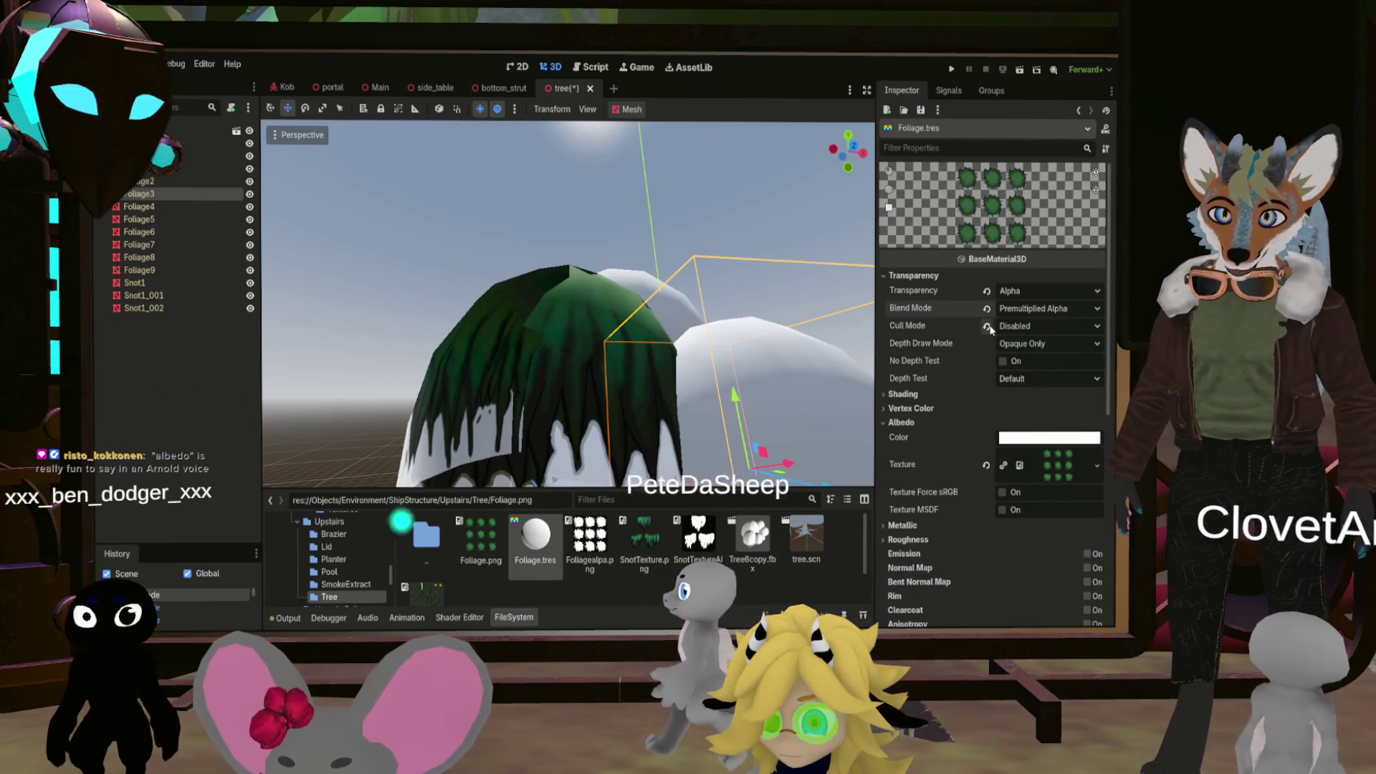
{"action": "left_click", "coordinate": [1011, 309]}
{"action": "left_click", "coordinate": [1019, 343]}
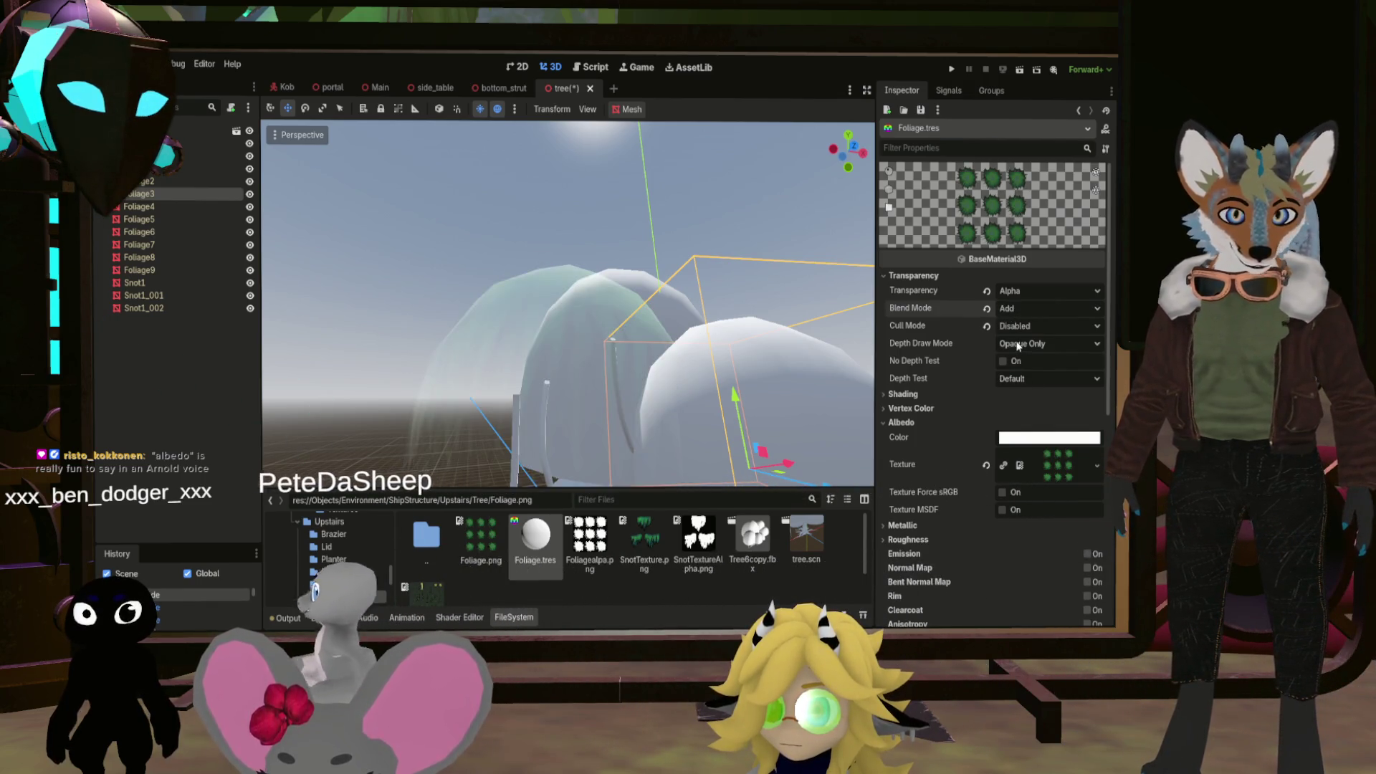
{"action": "left_click", "coordinate": [1017, 309]}
{"action": "left_click", "coordinate": [1016, 326]}
{"action": "scroll", "coordinate": [723, 332], "scroll_direction": "up", "scroll_amount": 5}
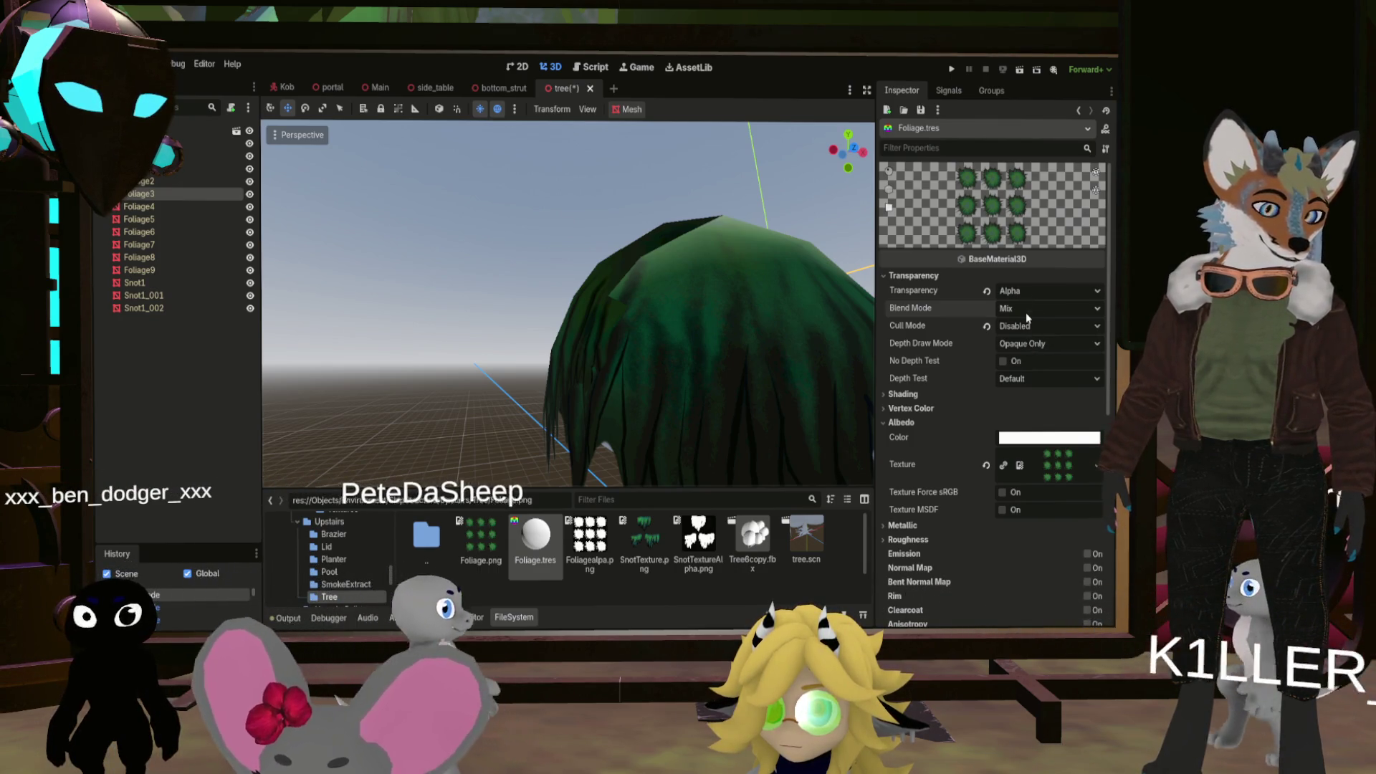
Set the Foliage.tres Cull Mode back to Back
{"action": "left_click", "coordinate": [1029, 326]}
{"action": "left_click", "coordinate": [1032, 343]}
{"action": "left_click_drag", "start_coordinate": [733, 338], "coordinate": [788, 335]}
{"action": "scroll", "coordinate": [568, 308], "scroll_direction": "up", "scroll_amount": 3}
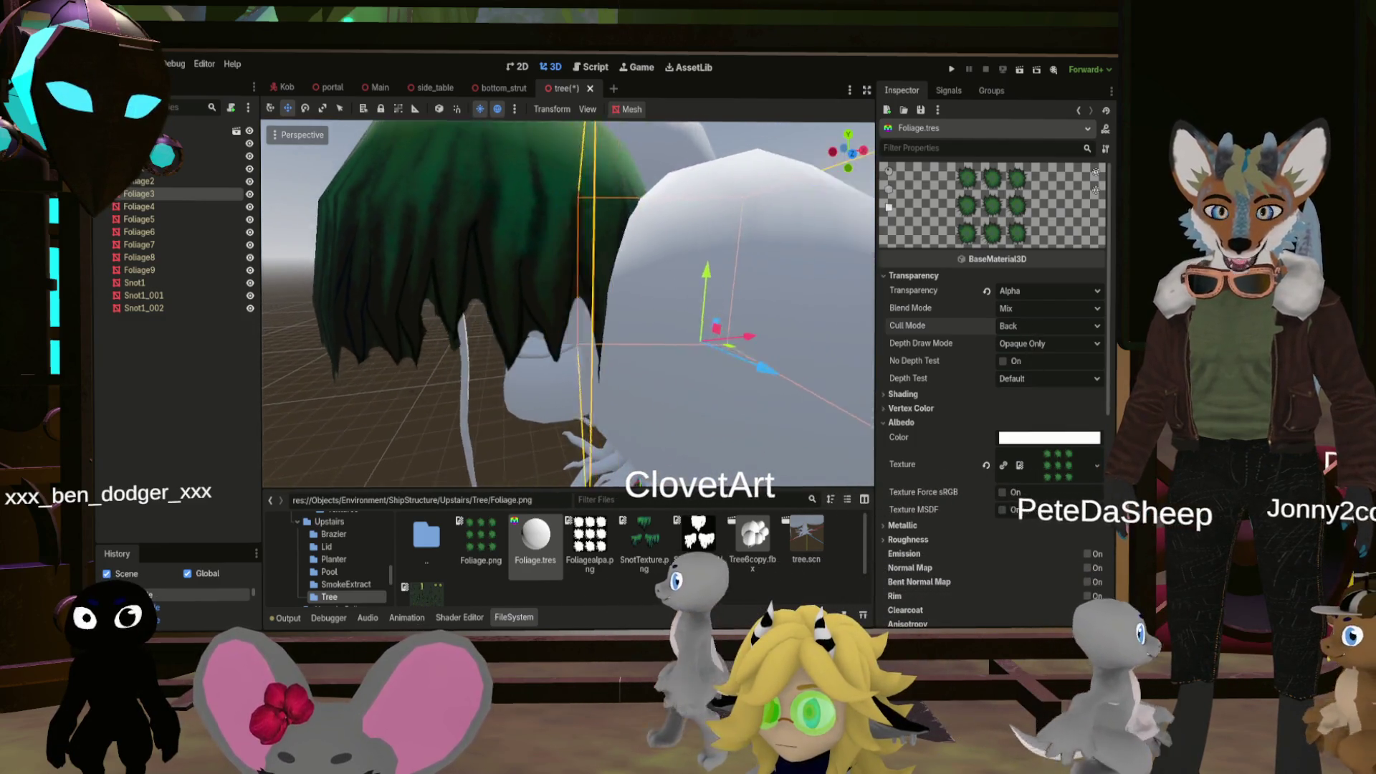
{"action": "scroll", "coordinate": [568, 305], "scroll_direction": "down", "scroll_amount": 3}
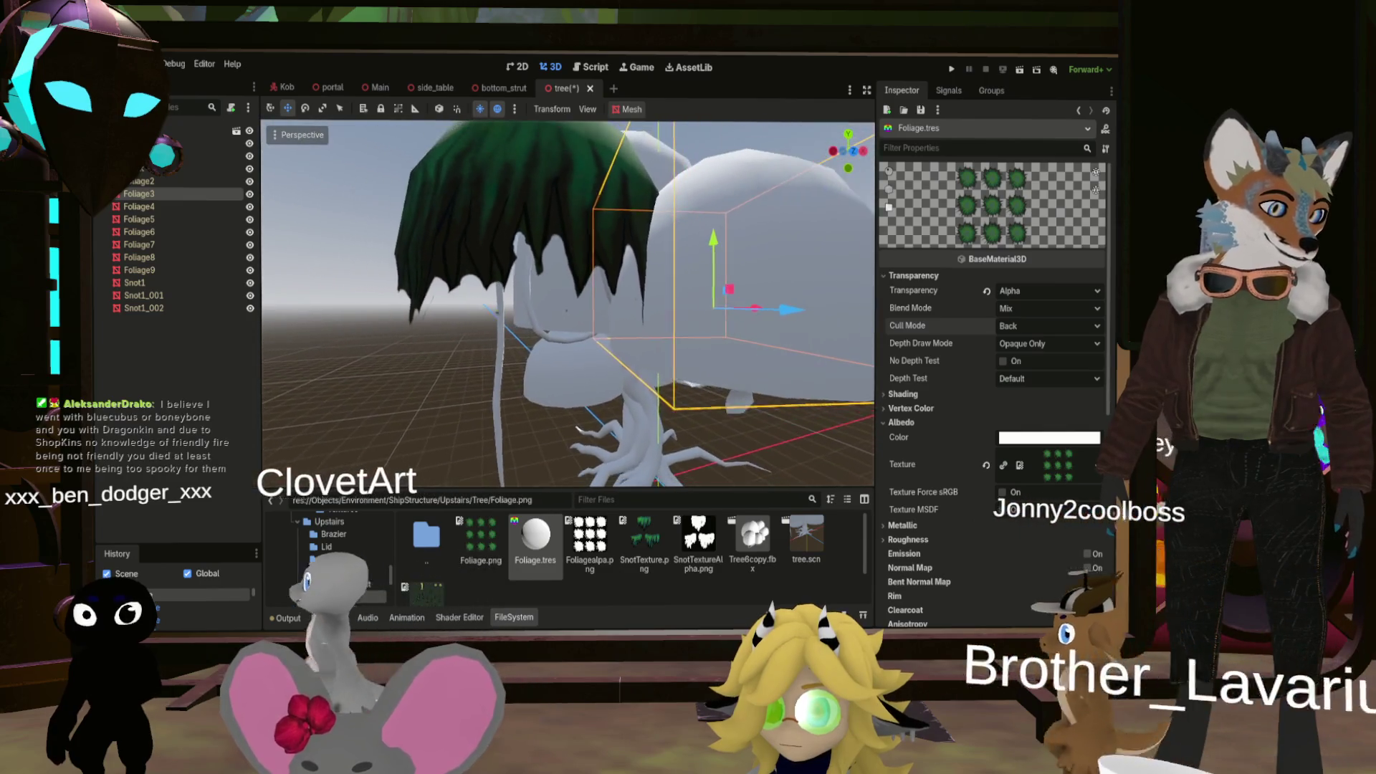
{"action": "left_click_drag", "start_coordinate": [731, 342], "coordinate": [709, 342]}
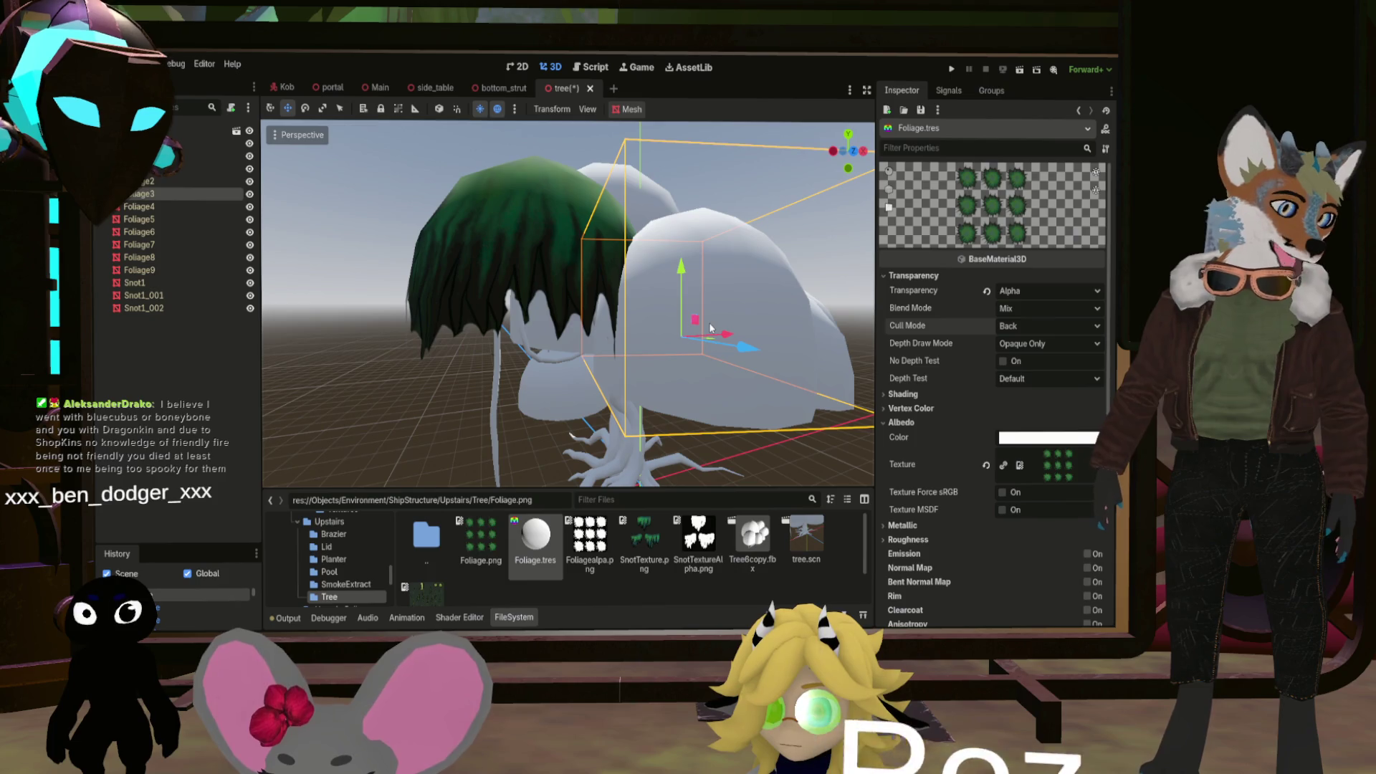
Drag Foliage.tres onto two more white foliage meshes of the tree
{"action": "scroll", "coordinate": [713, 330], "scroll_direction": "up", "scroll_amount": 5}
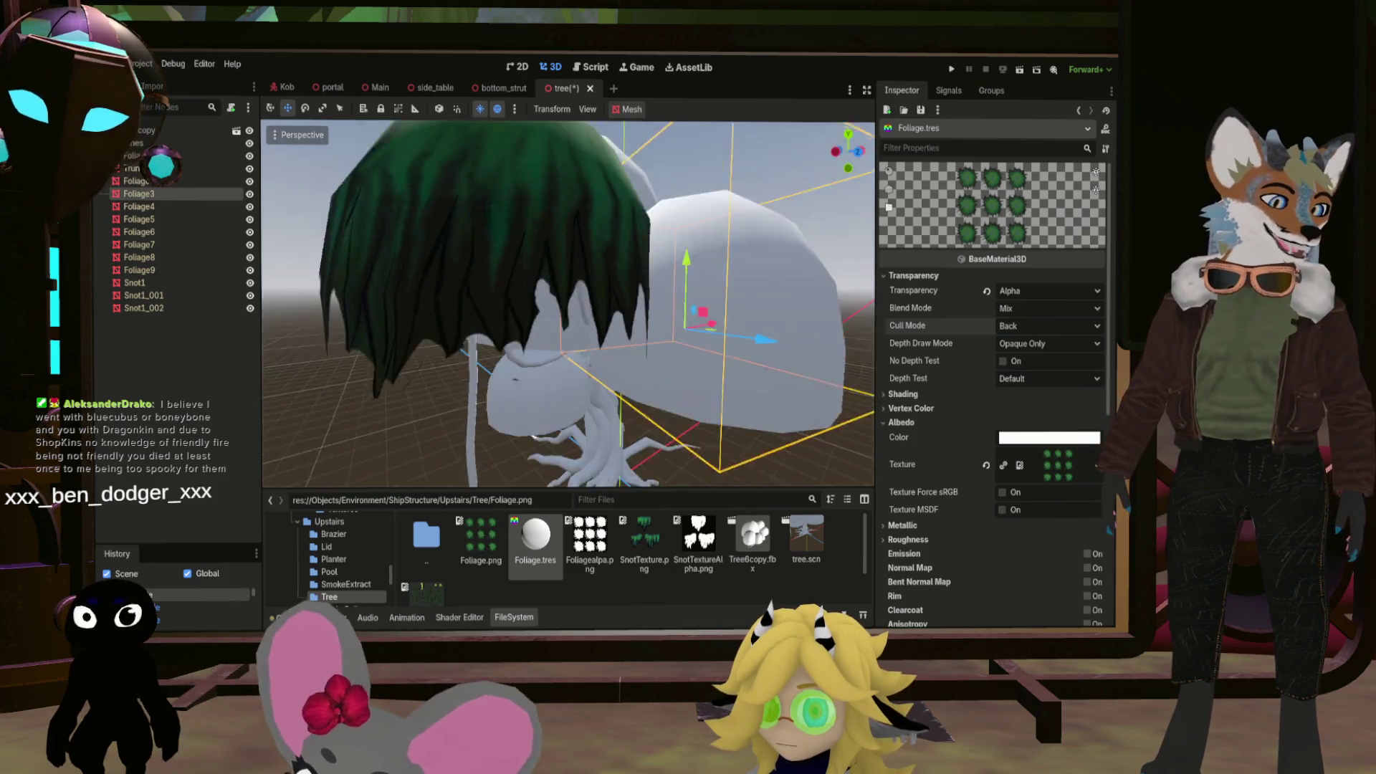
{"action": "scroll", "coordinate": [589, 484], "scroll_direction": "down", "scroll_amount": 5}
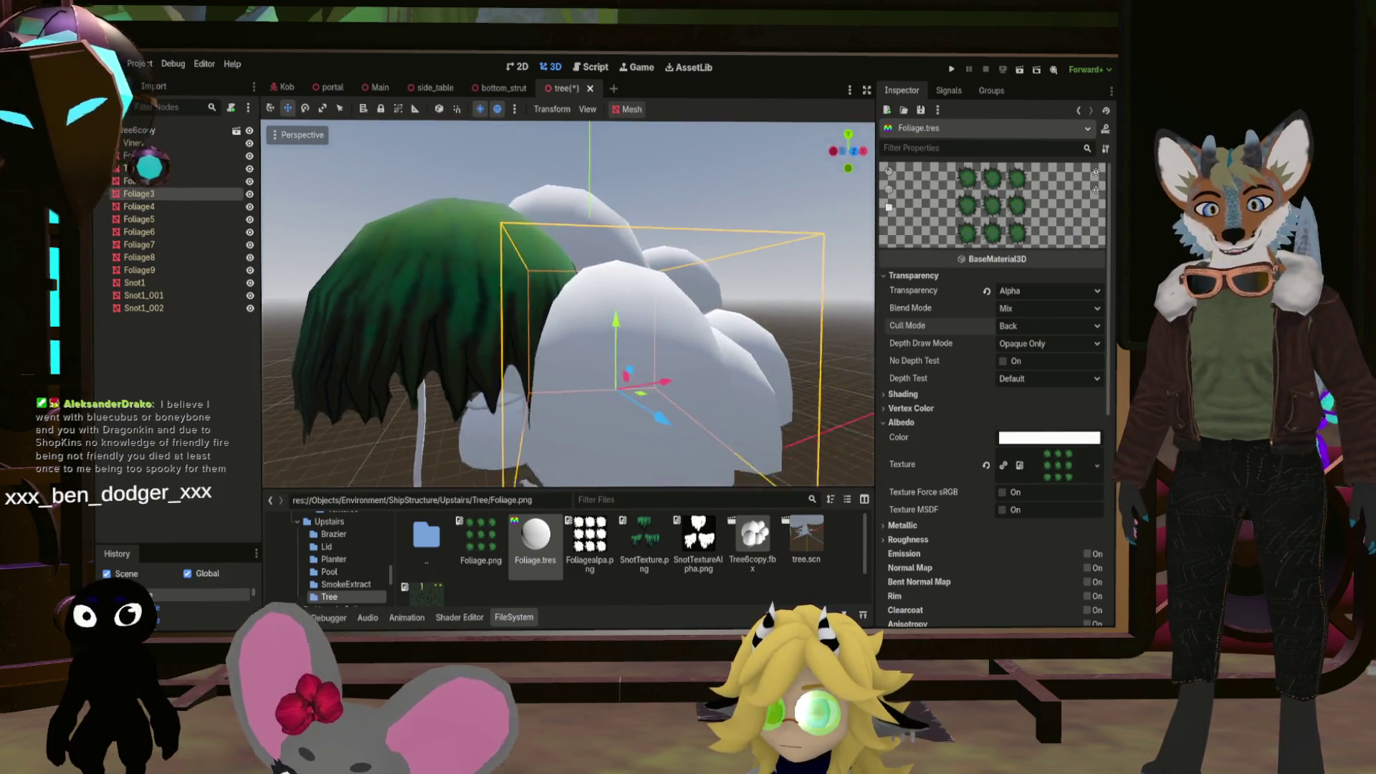
{"action": "left_click_drag", "start_coordinate": [551, 525], "coordinate": [612, 411]}
{"action": "left_click_drag", "start_coordinate": [713, 473], "coordinate": [577, 473]}
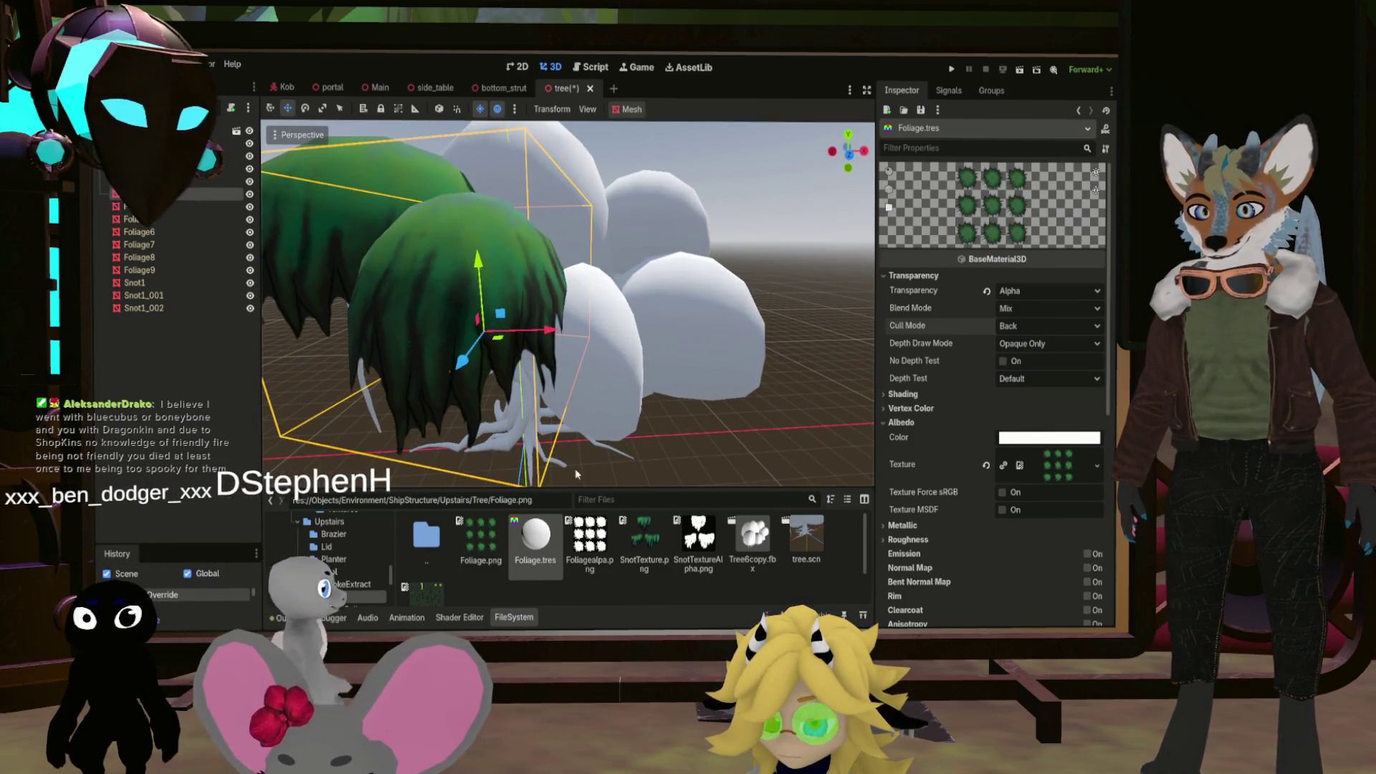
{"action": "left_click_drag", "start_coordinate": [551, 525], "coordinate": [631, 395]}
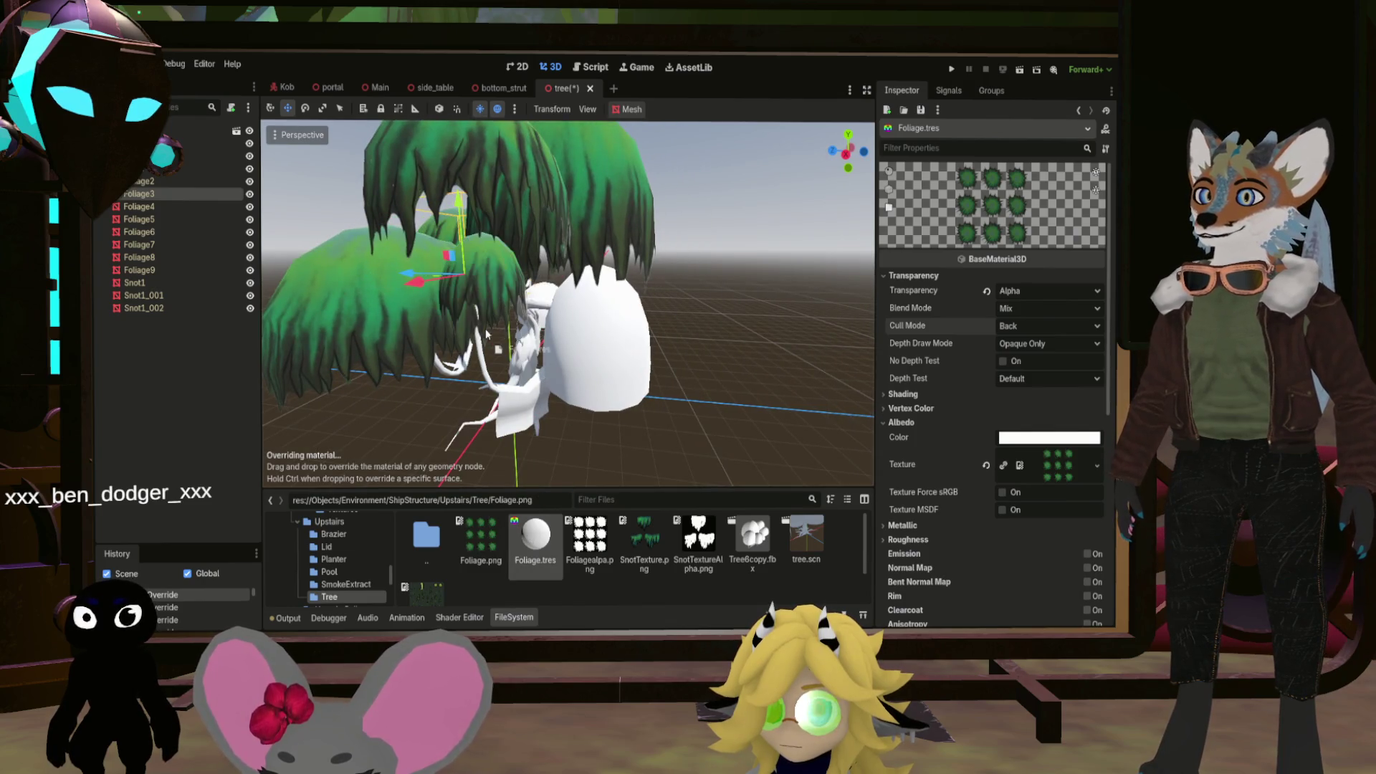
Apply Foliage.tres to the white blob mesh and another foliage clump beside the trunk
{"action": "left_click_drag", "start_coordinate": [534, 559], "coordinate": [596, 373]}
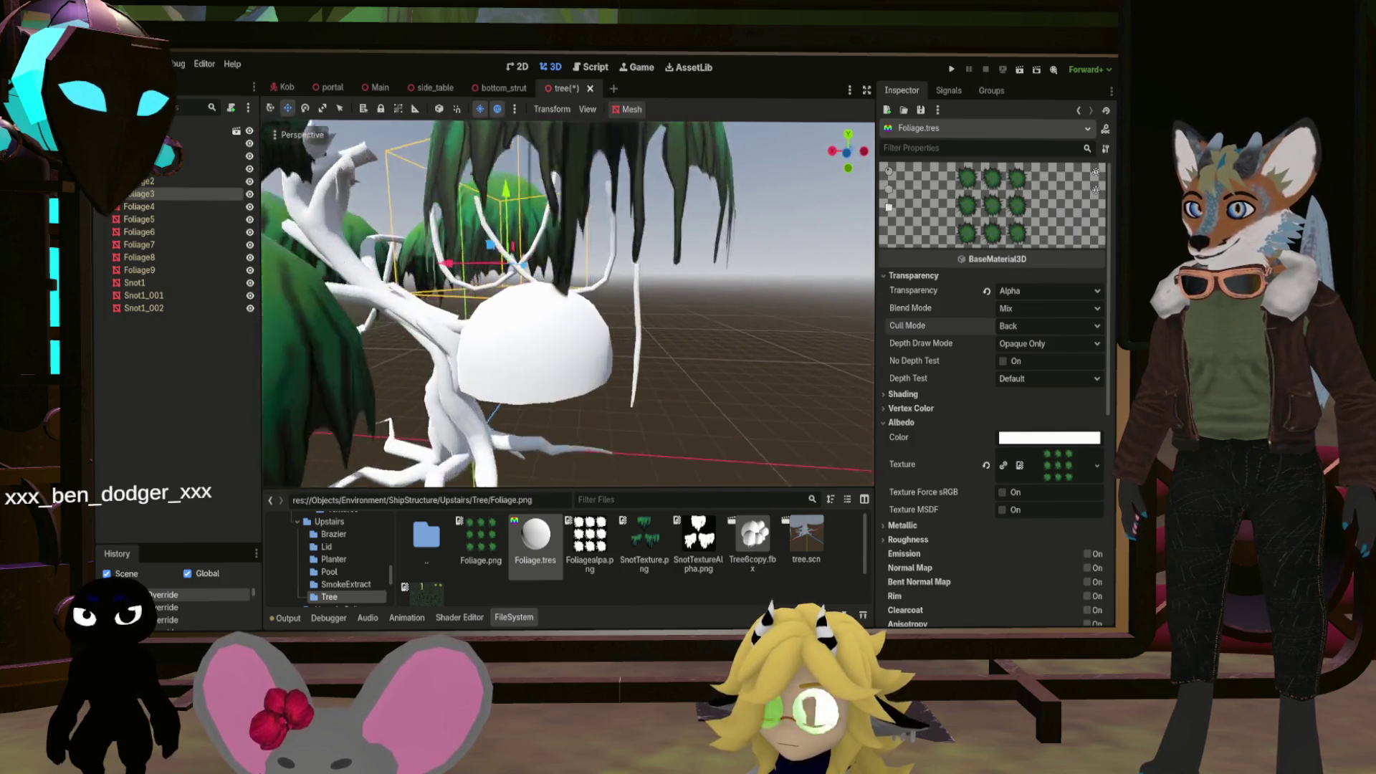
{"action": "left_click_drag", "start_coordinate": [535, 538], "coordinate": [491, 380]}
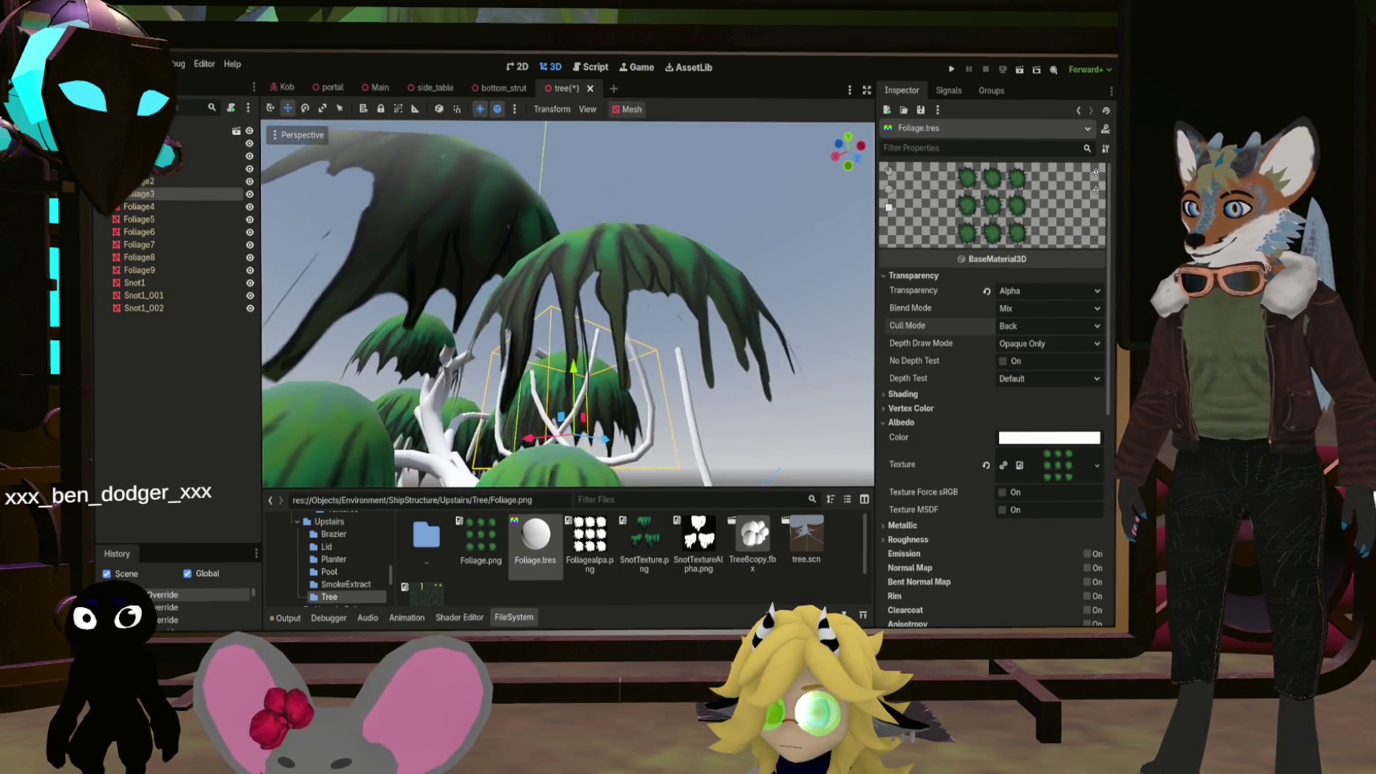
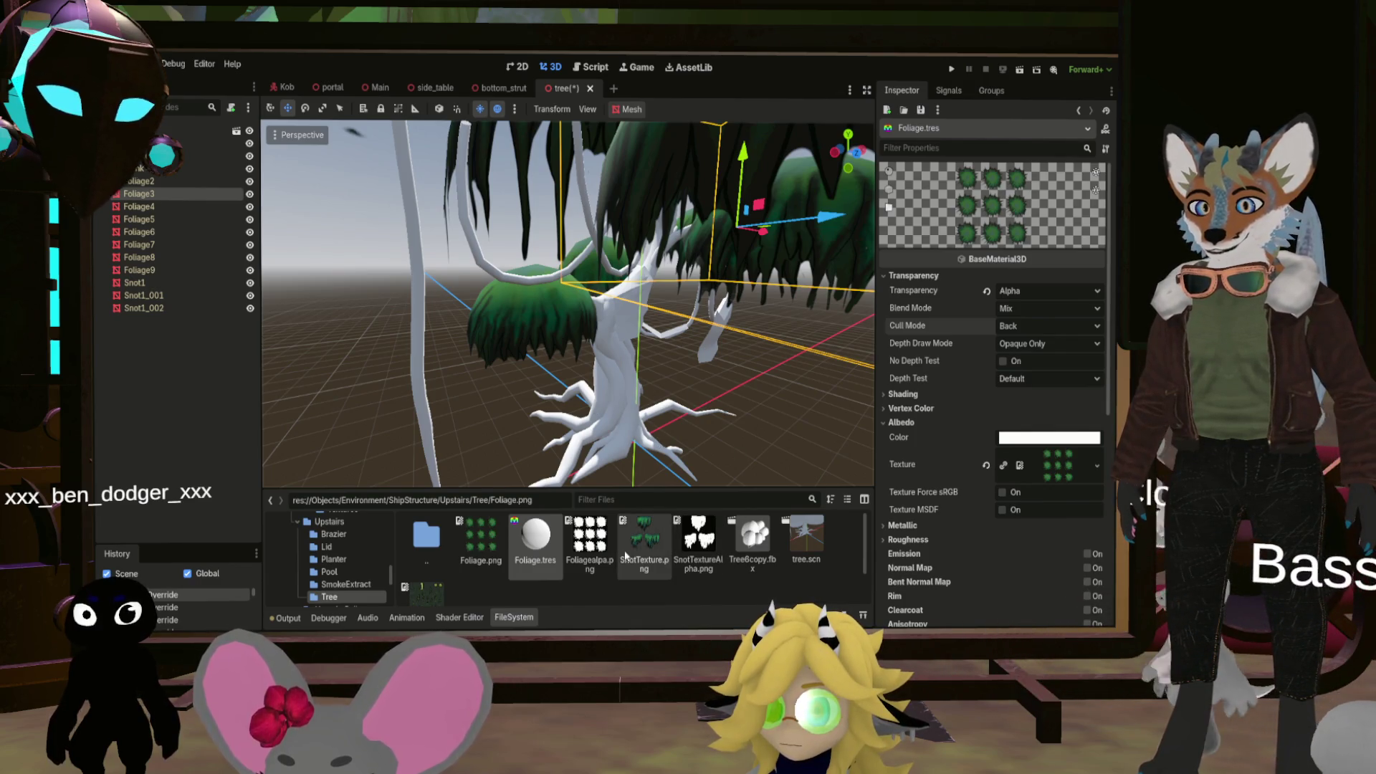
Give Trunk.tres the TreeTrunkUV.png albedo texture
{"action": "left_click", "coordinate": [517, 538]}
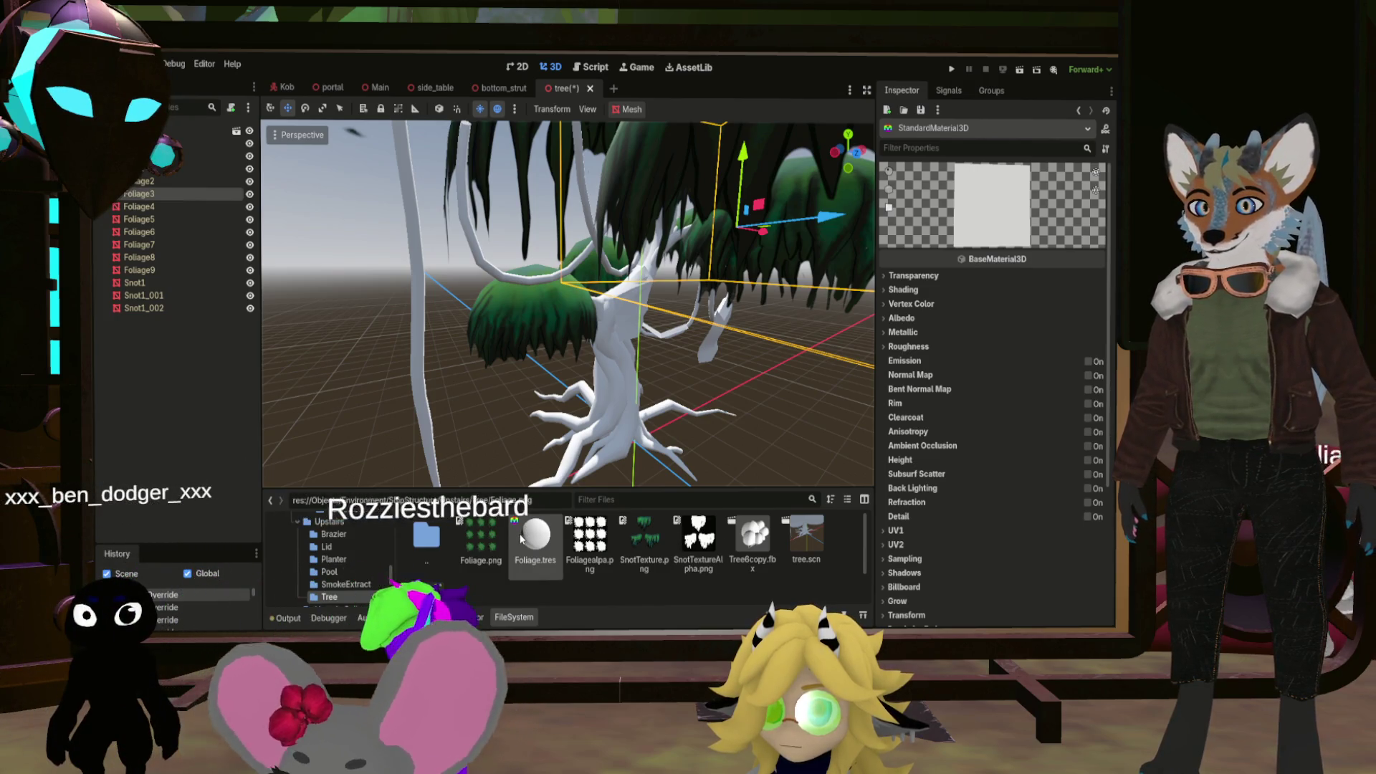
{"action": "scroll", "coordinate": [556, 548], "scroll_direction": "down", "scroll_amount": 1}
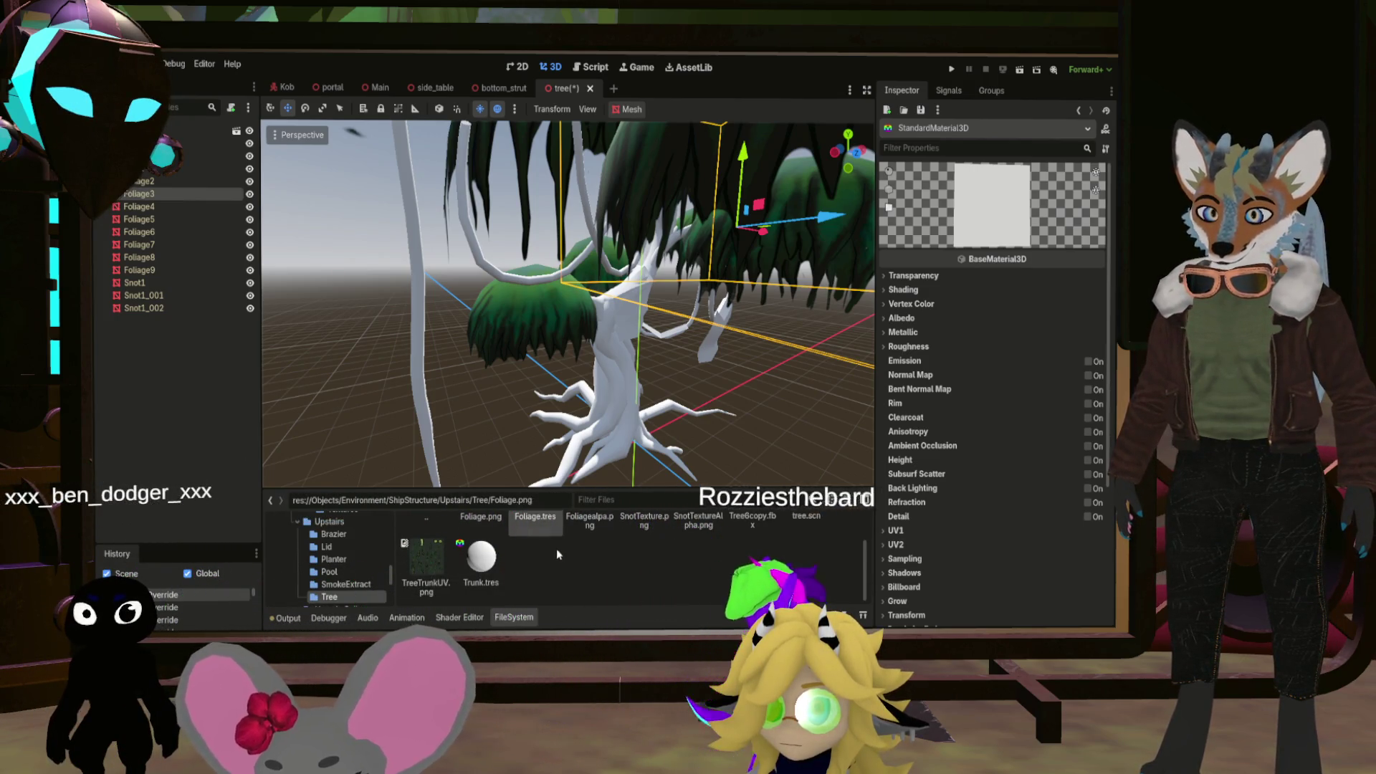
{"action": "left_click", "coordinate": [487, 563]}
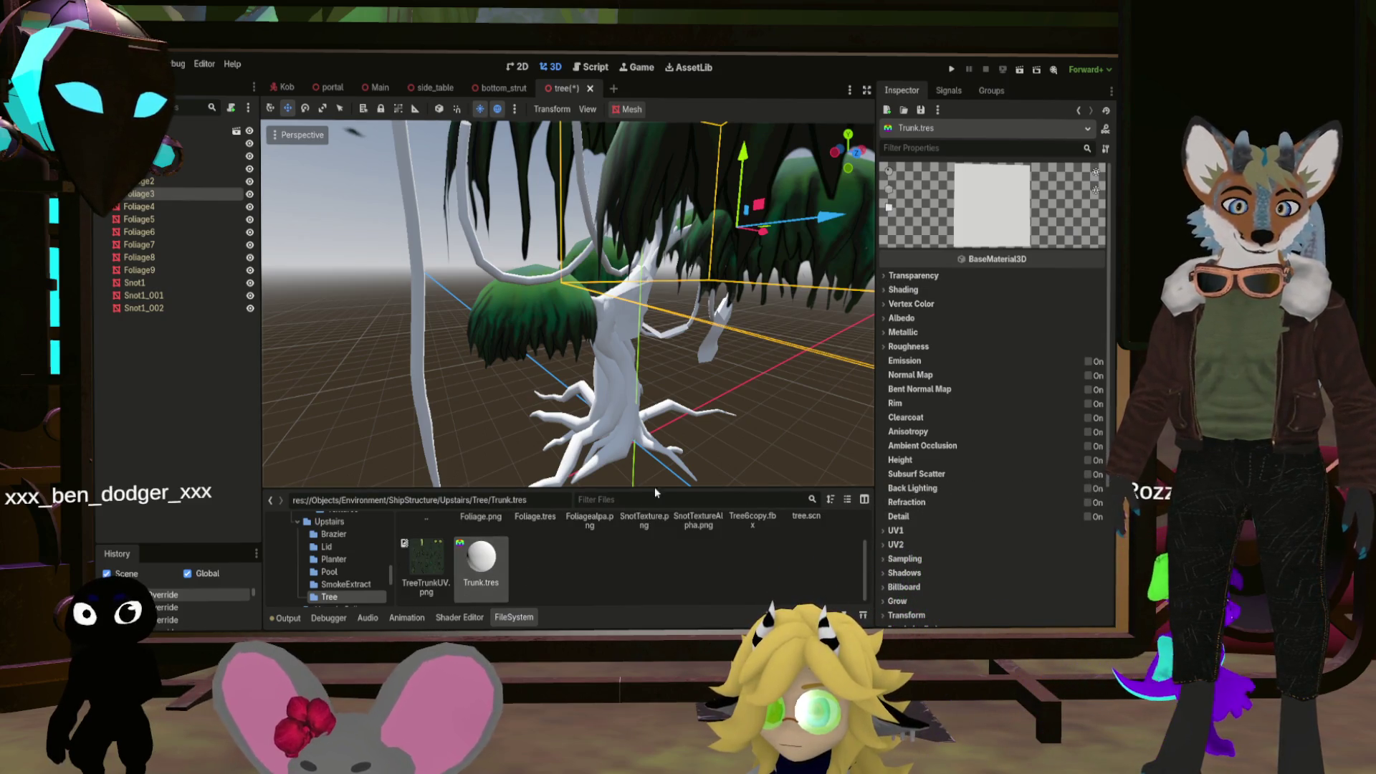
{"action": "left_click", "coordinate": [887, 320]}
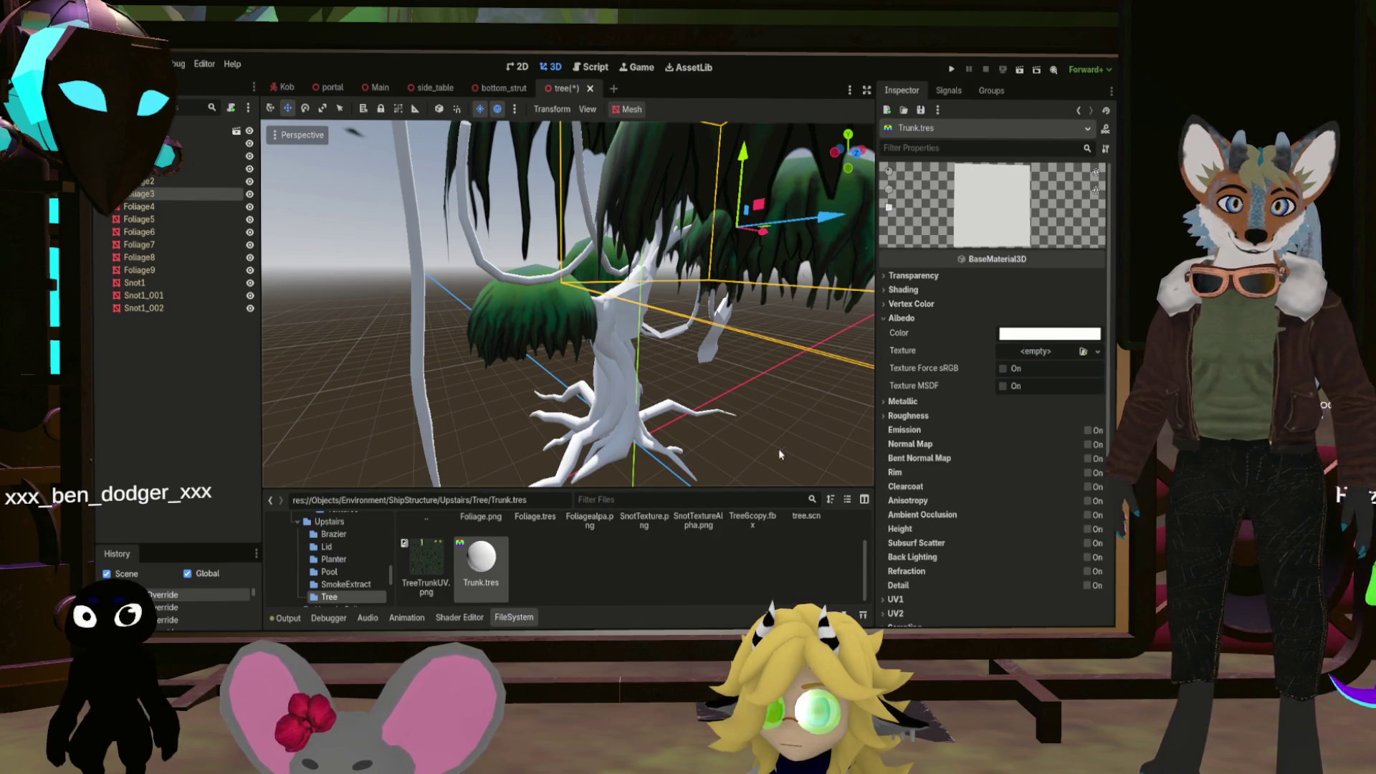
{"action": "left_click_drag", "start_coordinate": [427, 562], "coordinate": [1051, 360]}
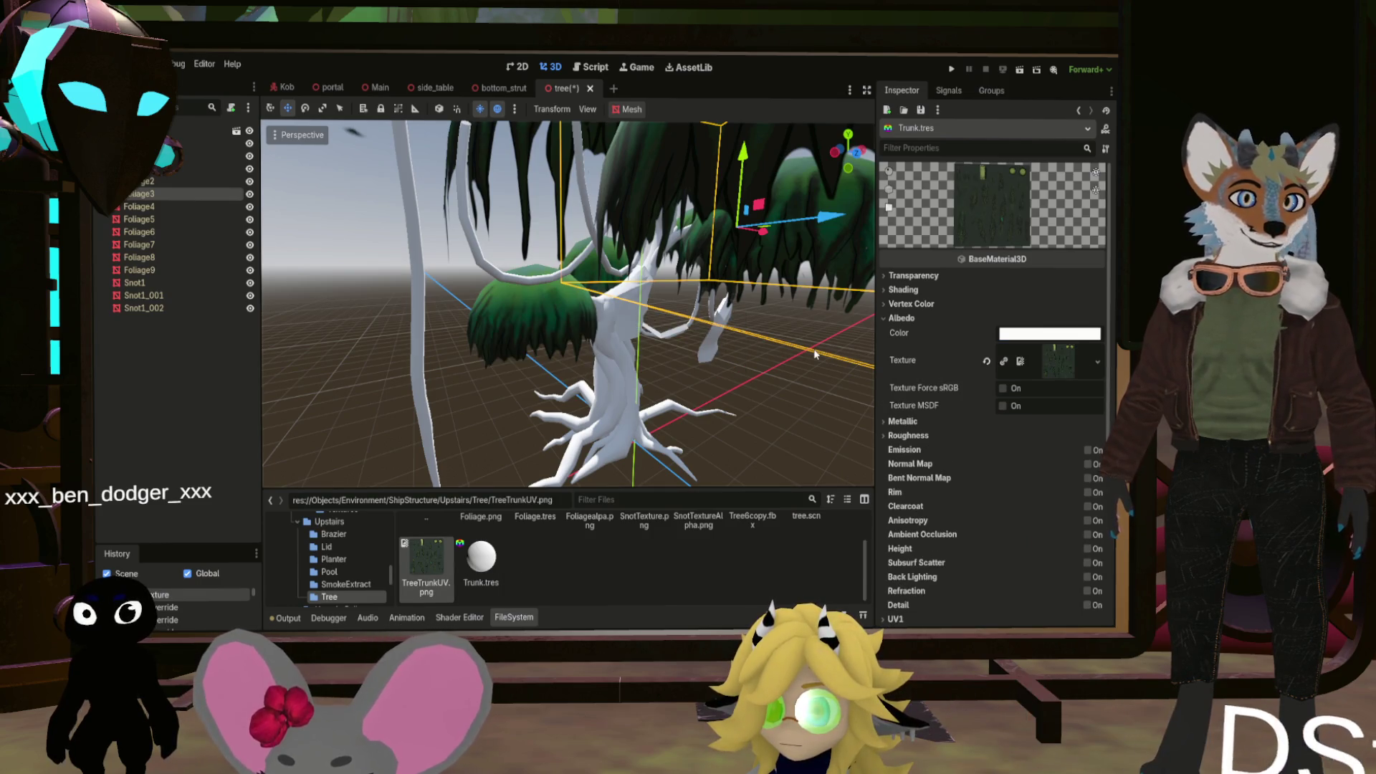
Apply Trunk.tres to the tree's white trunk, then undo the change
{"action": "left_click_drag", "start_coordinate": [629, 442], "coordinate": [629, 442]}
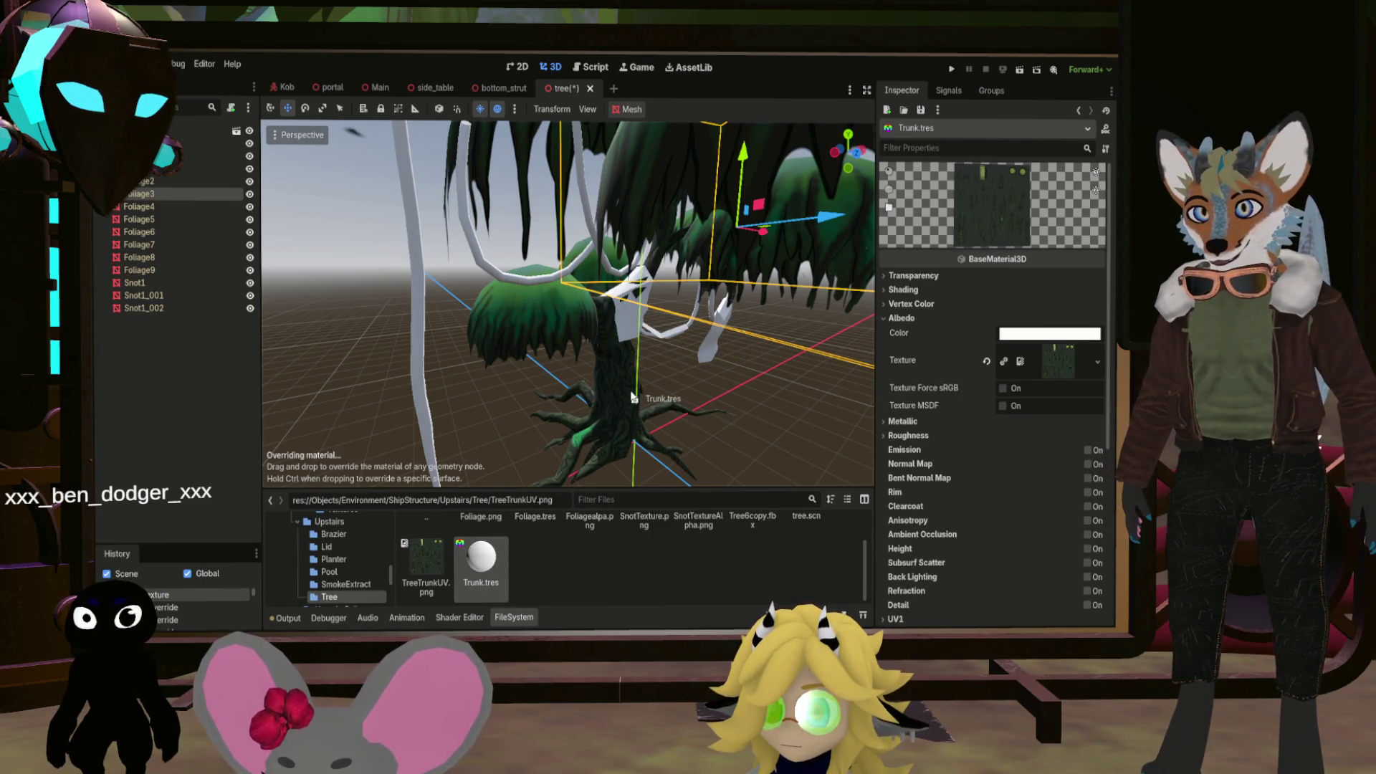
{"action": "scroll", "coordinate": [630, 443], "scroll_direction": "up", "scroll_amount": 3}
{"action": "scroll", "coordinate": [438, 357], "scroll_direction": "up", "scroll_amount": 3}
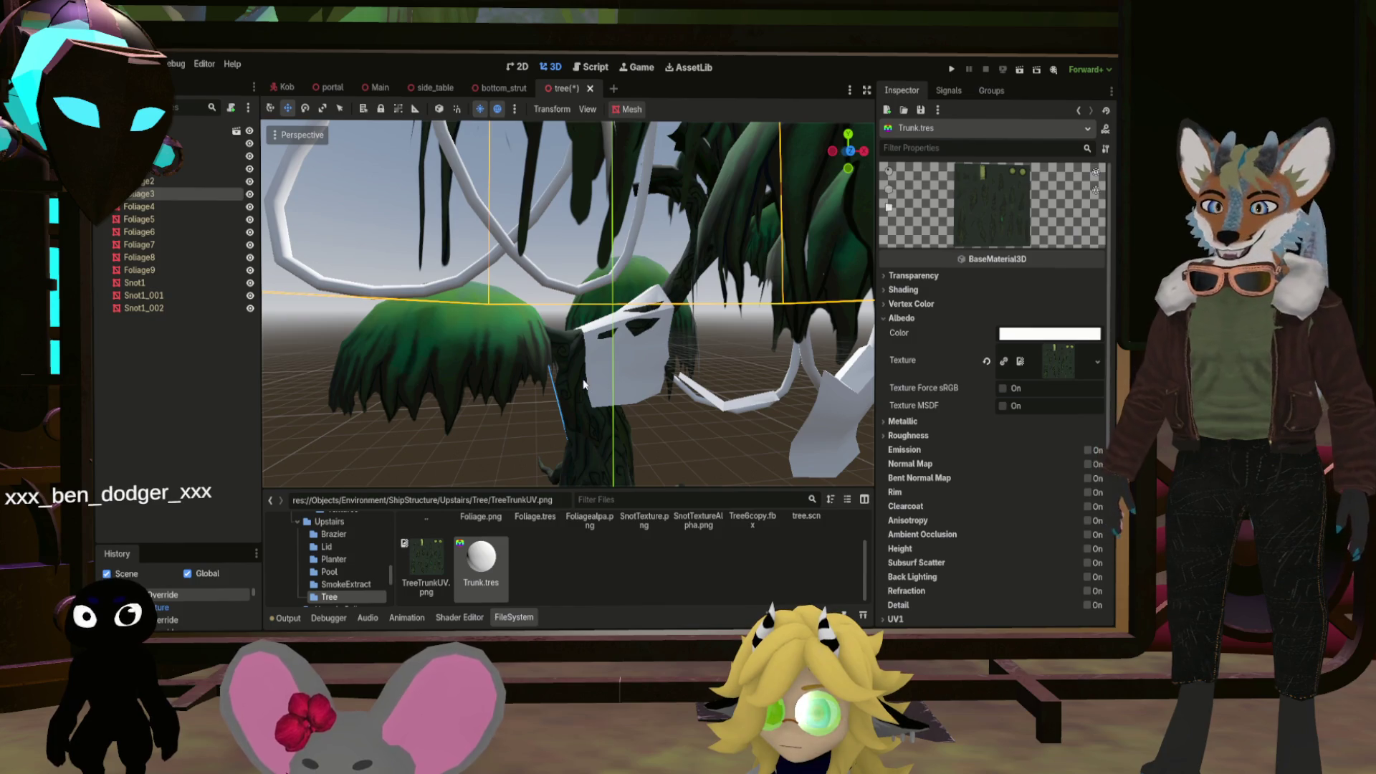
{"action": "key", "text": "ctrl+z"}
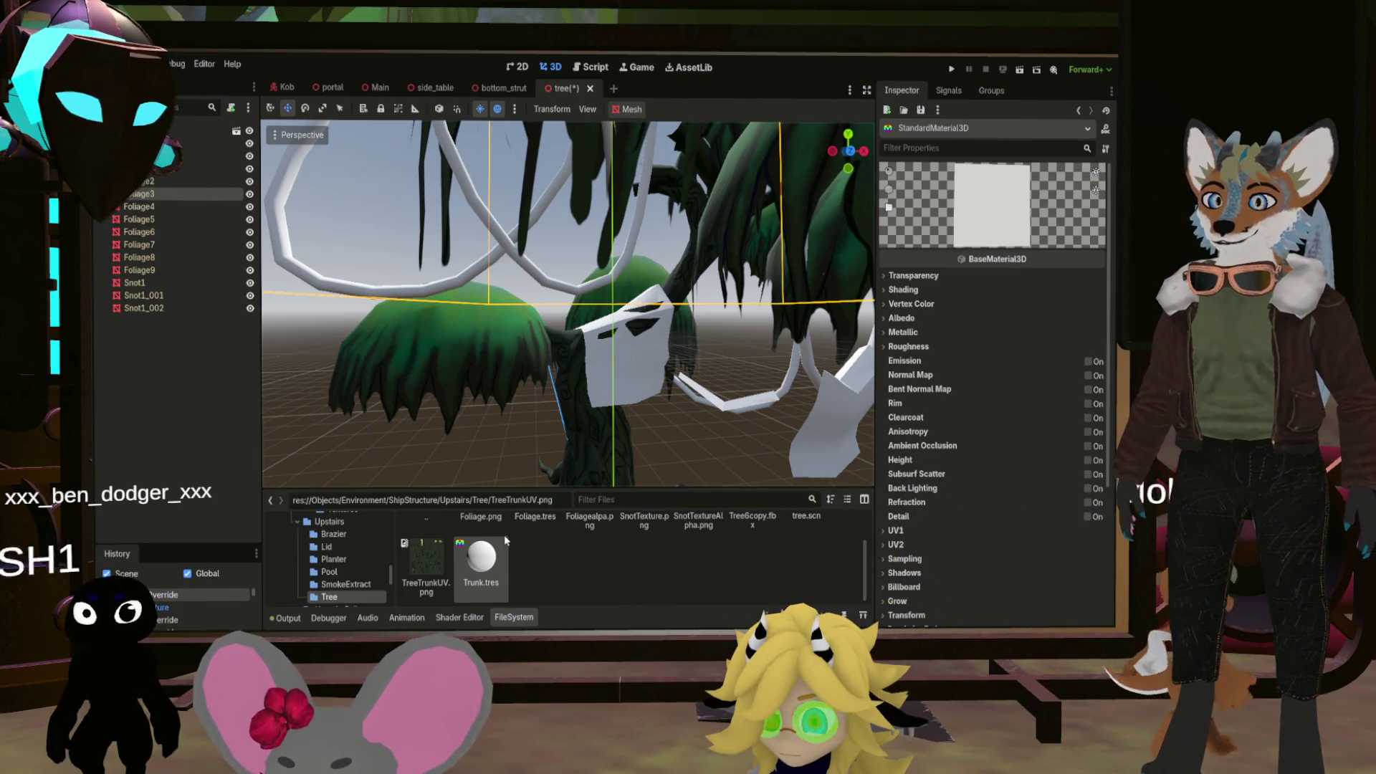
Give TreeSnot.tres the SnotTexture albedo and Alpha transparency
{"action": "left_click", "coordinate": [433, 559]}
{"action": "scroll", "coordinate": [642, 543], "scroll_direction": "up", "scroll_amount": 2}
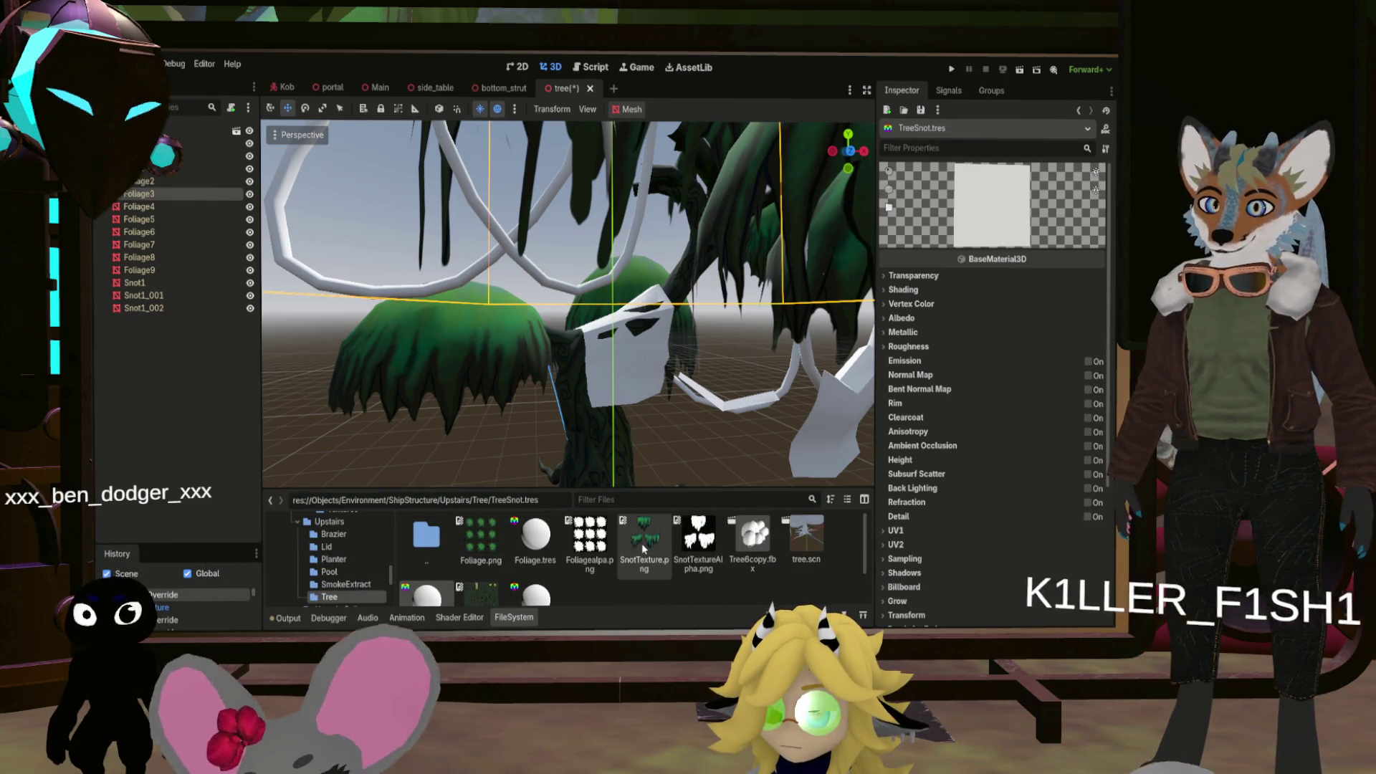
{"action": "left_click", "coordinate": [887, 324]}
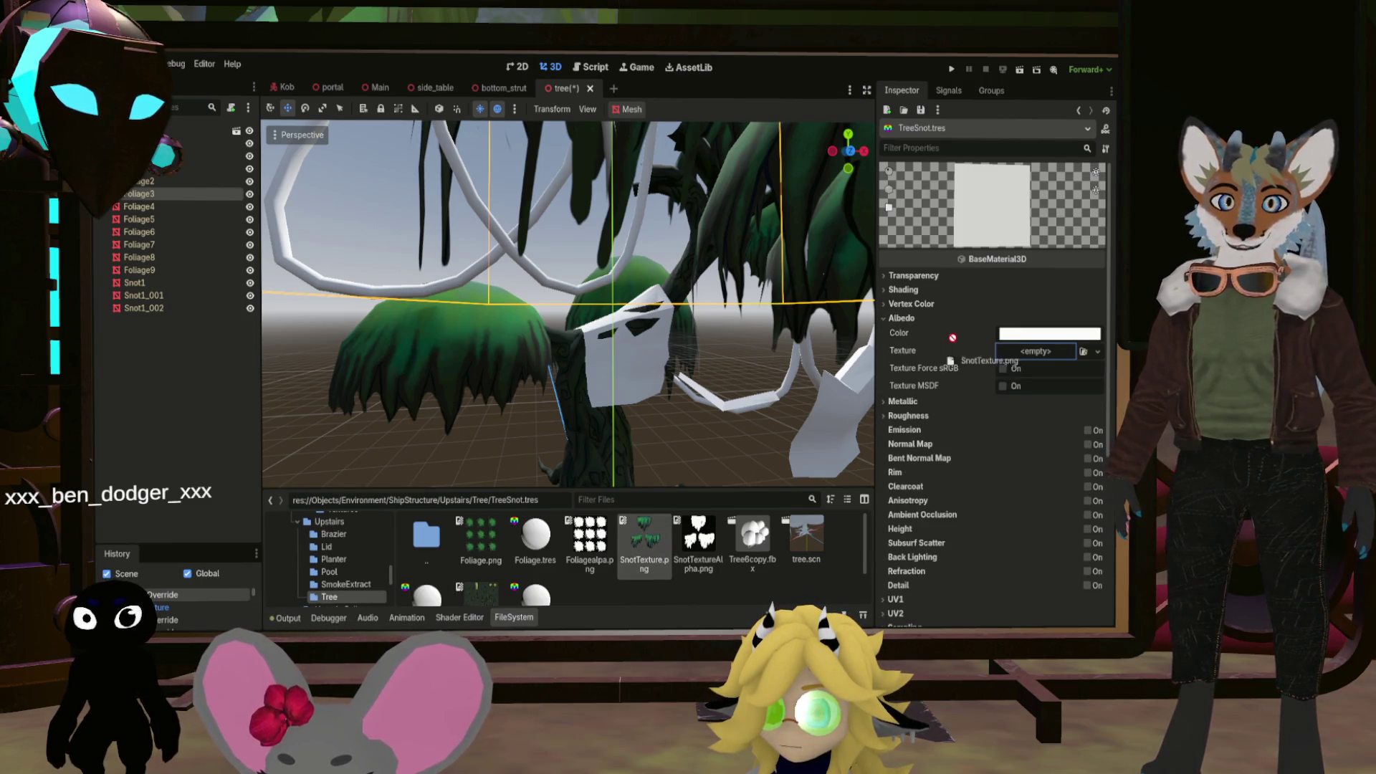
{"action": "left_click_drag", "start_coordinate": [1029, 363], "coordinate": [1032, 359]}
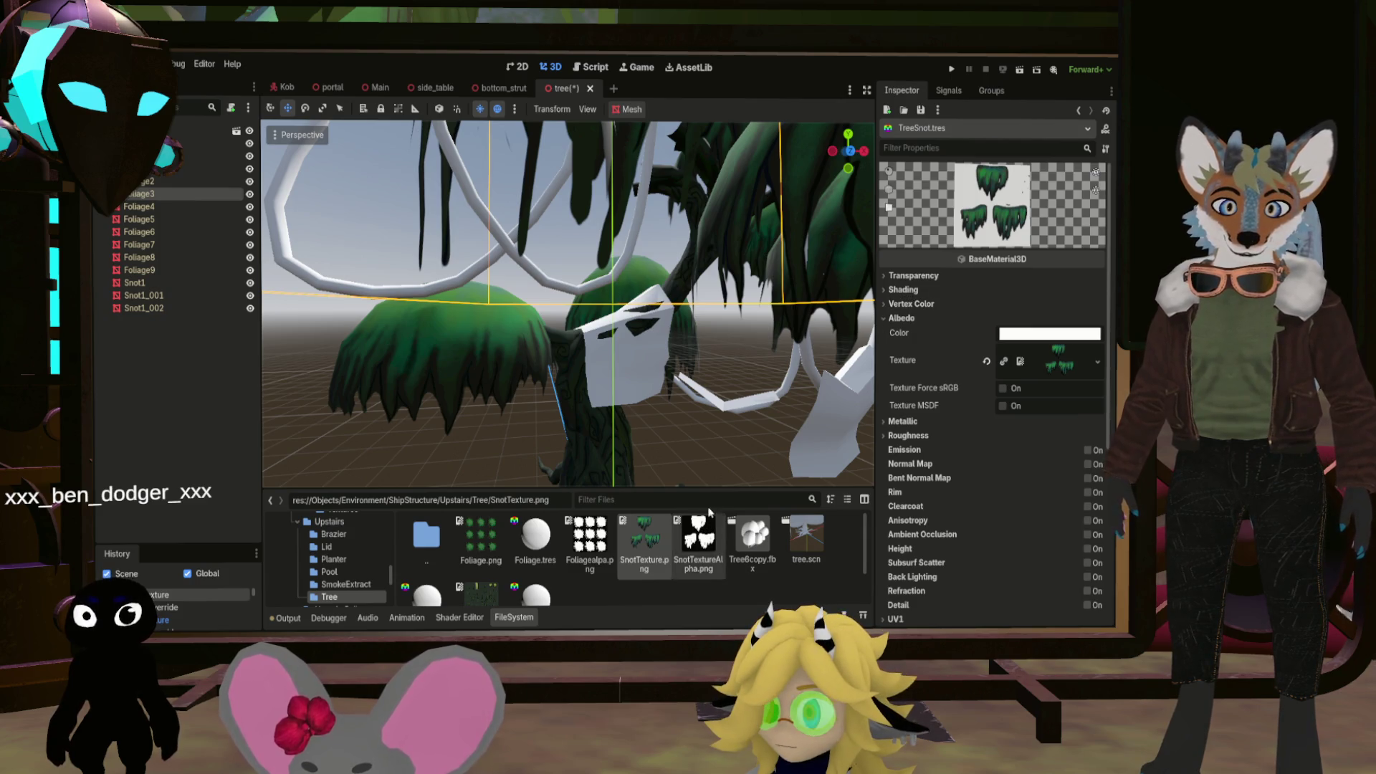
{"action": "left_click", "coordinate": [892, 280]}
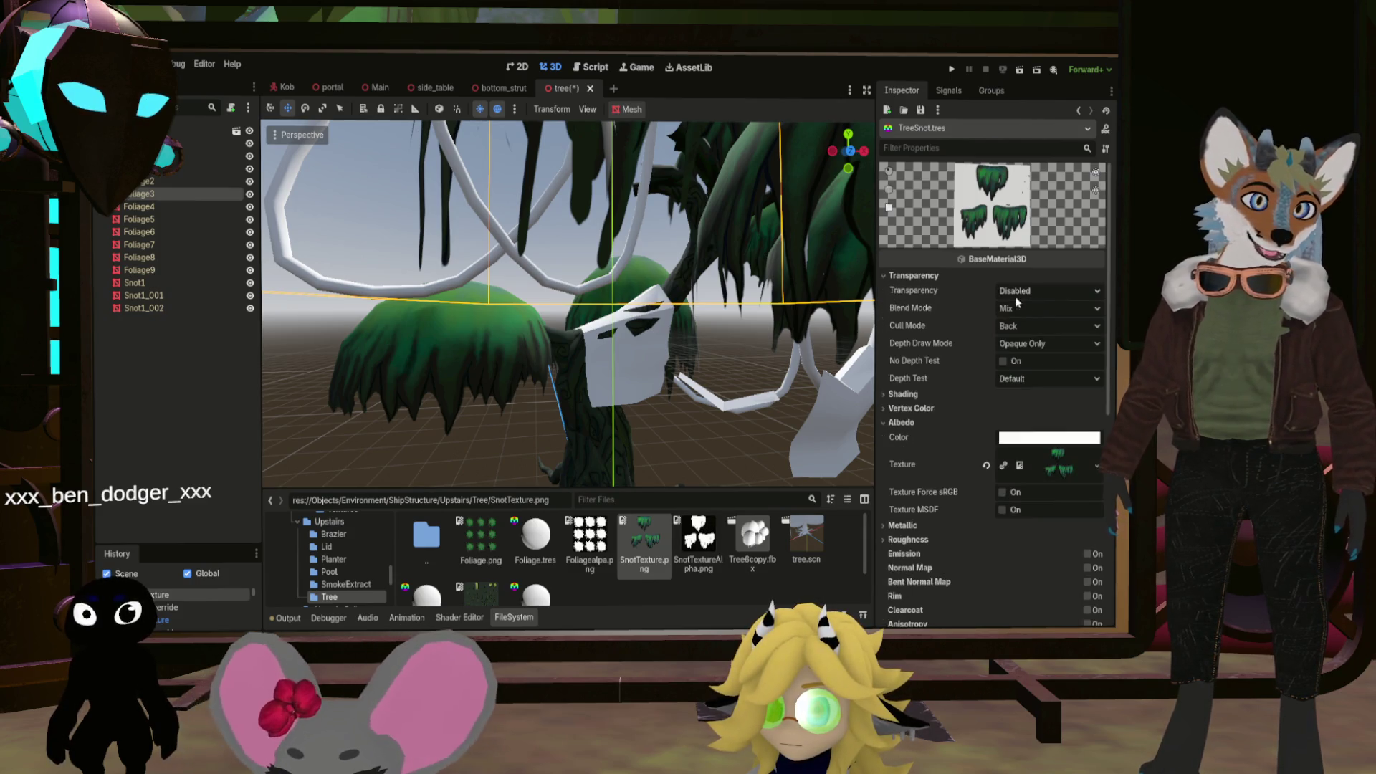
{"action": "left_click", "coordinate": [1035, 291]}
{"action": "left_click", "coordinate": [1009, 326]}
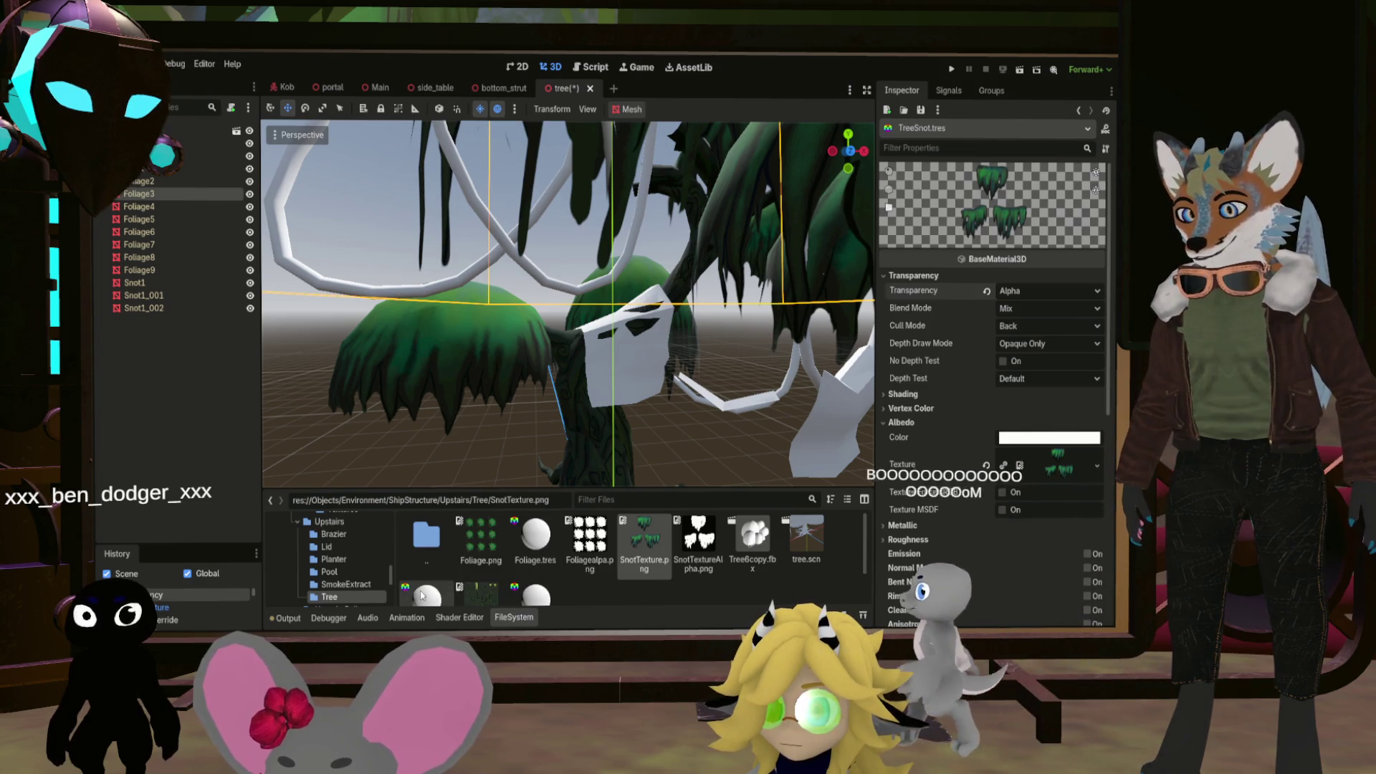
Drag TreeSnot.tres onto the tree's white hanging growth mesh
{"action": "left_click_drag", "start_coordinate": [422, 592], "coordinate": [635, 350]}
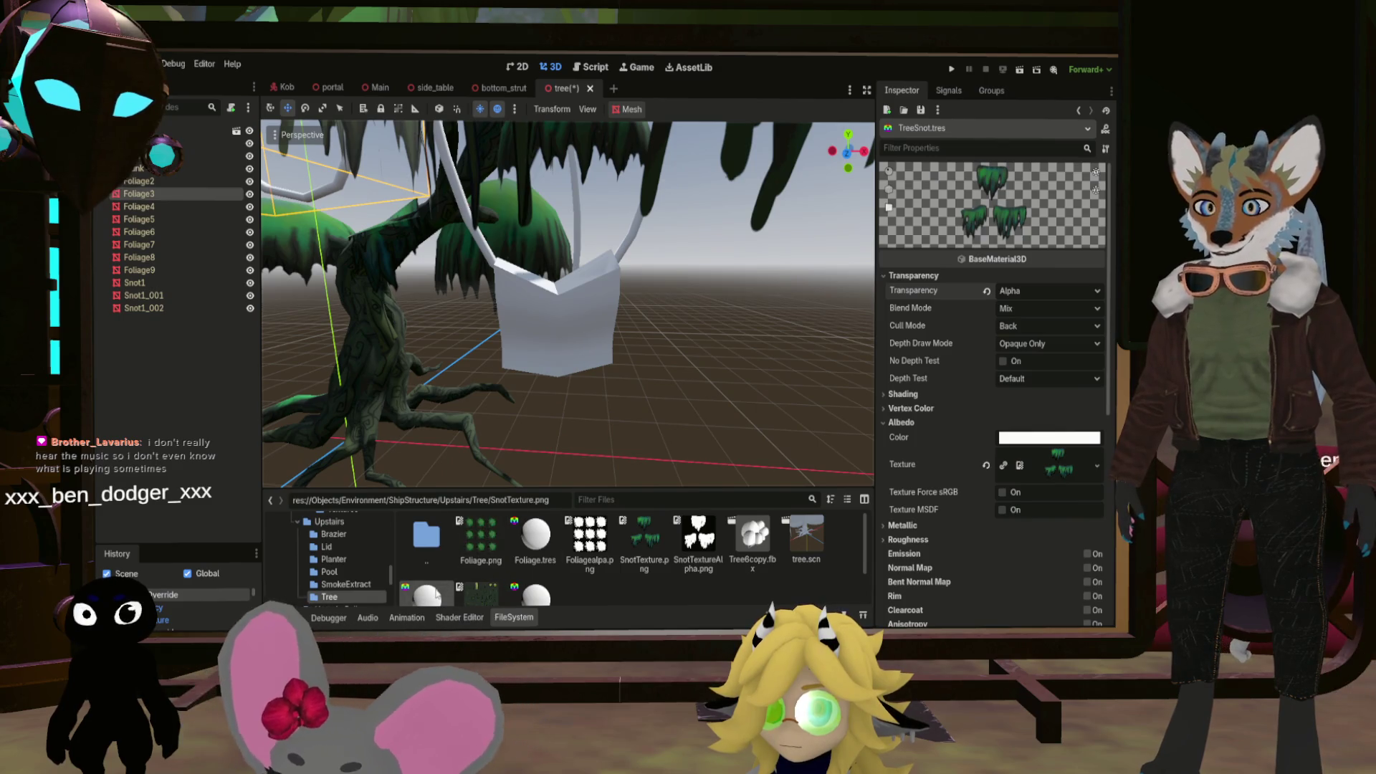
{"action": "left_click_drag", "start_coordinate": [438, 593], "coordinate": [539, 378]}
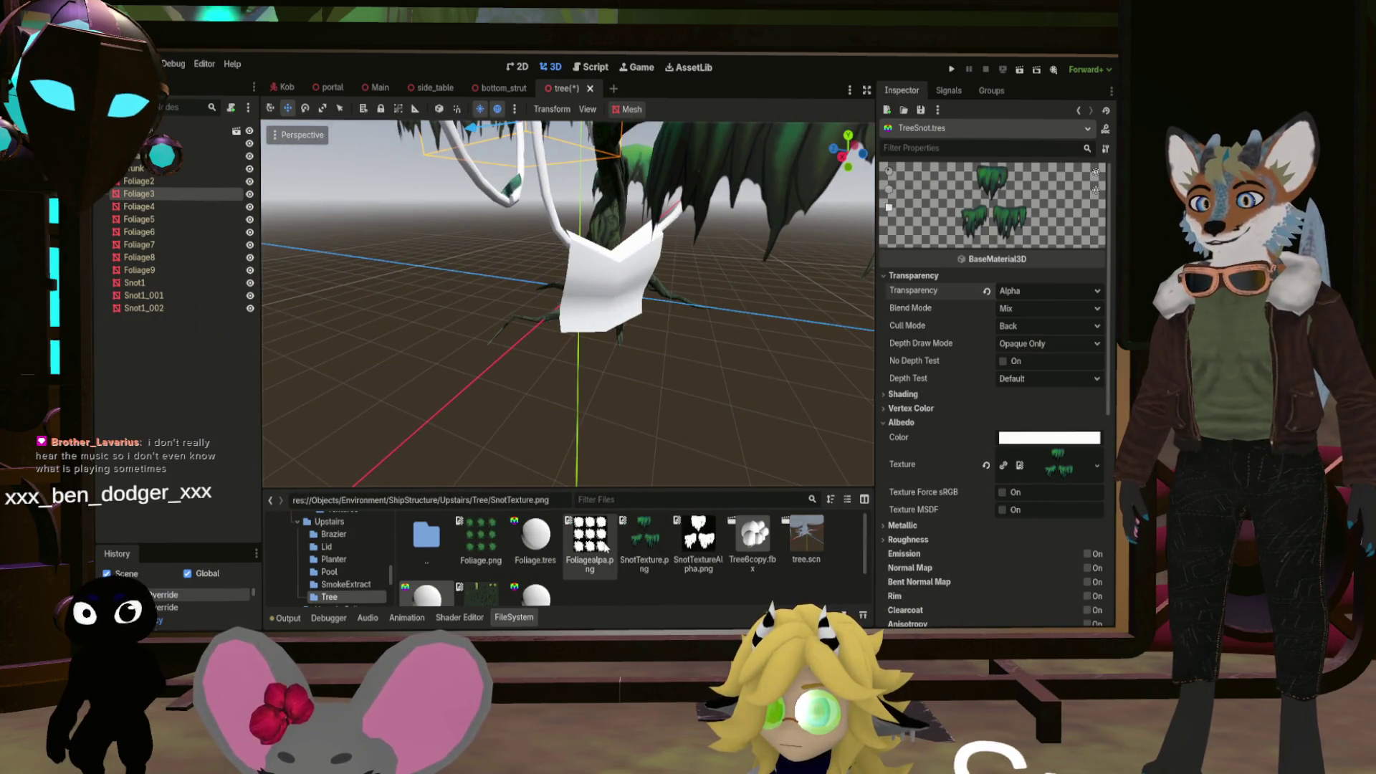
{"action": "left_click_drag", "start_coordinate": [463, 588], "coordinate": [600, 419]}
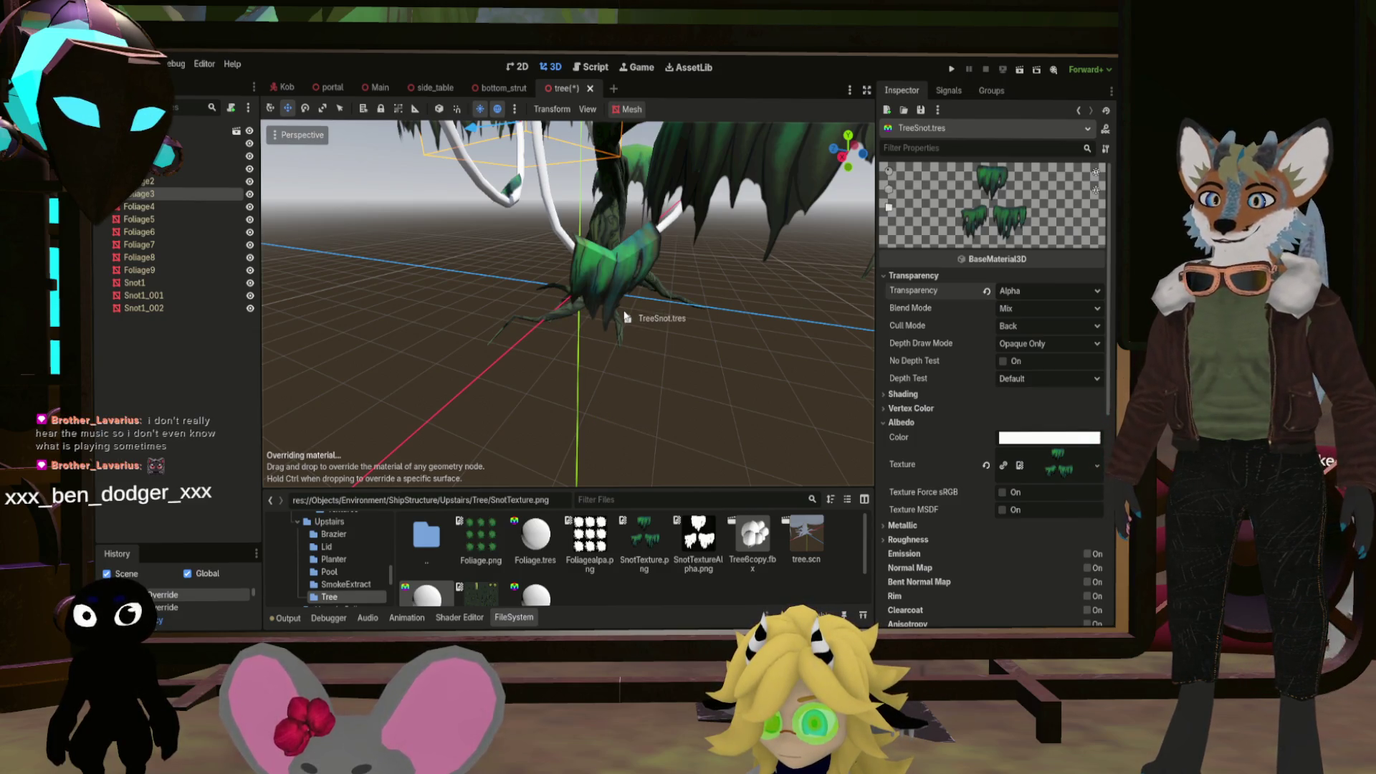
{"action": "left_click_drag", "start_coordinate": [625, 316], "coordinate": [625, 316]}
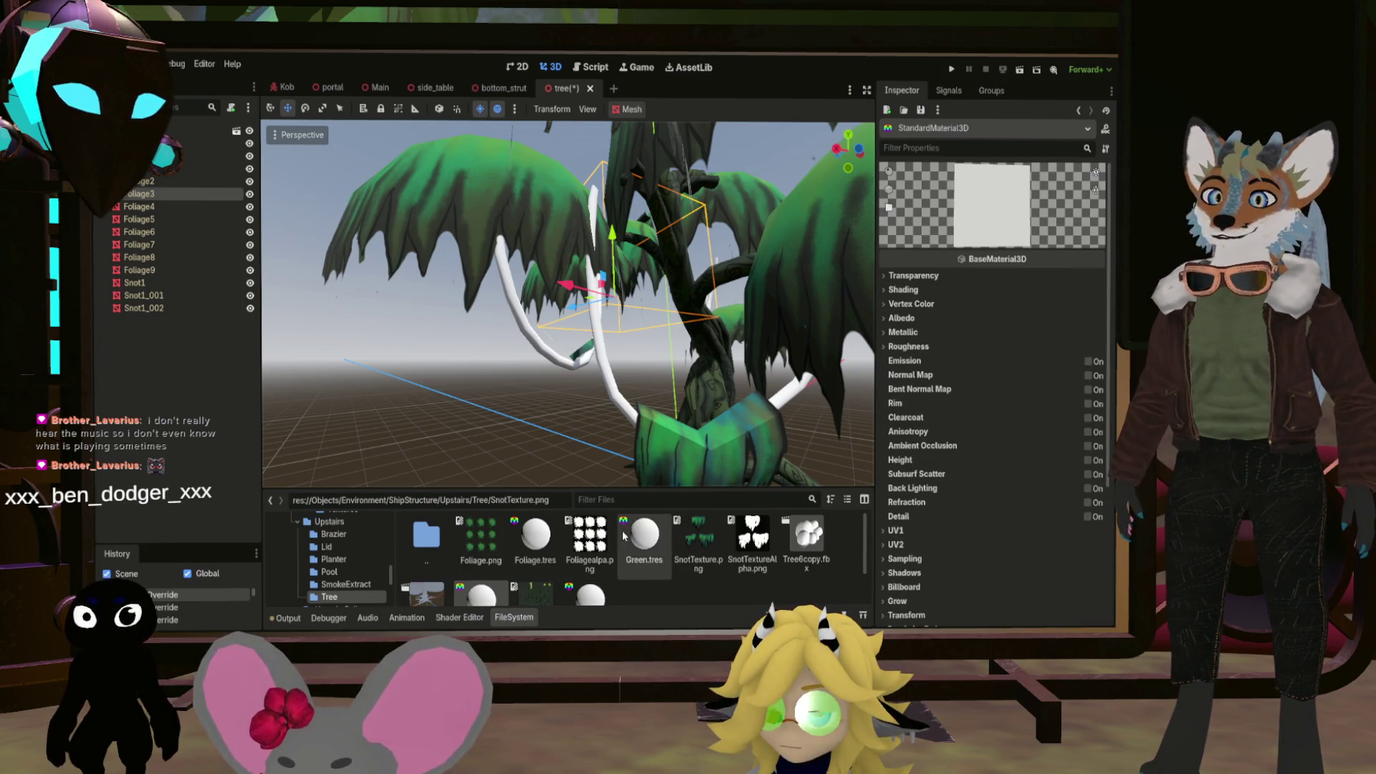
Color the white branches with Green.tres and bring Foliage.tres into the Inspector
{"action": "left_click", "coordinate": [892, 318]}
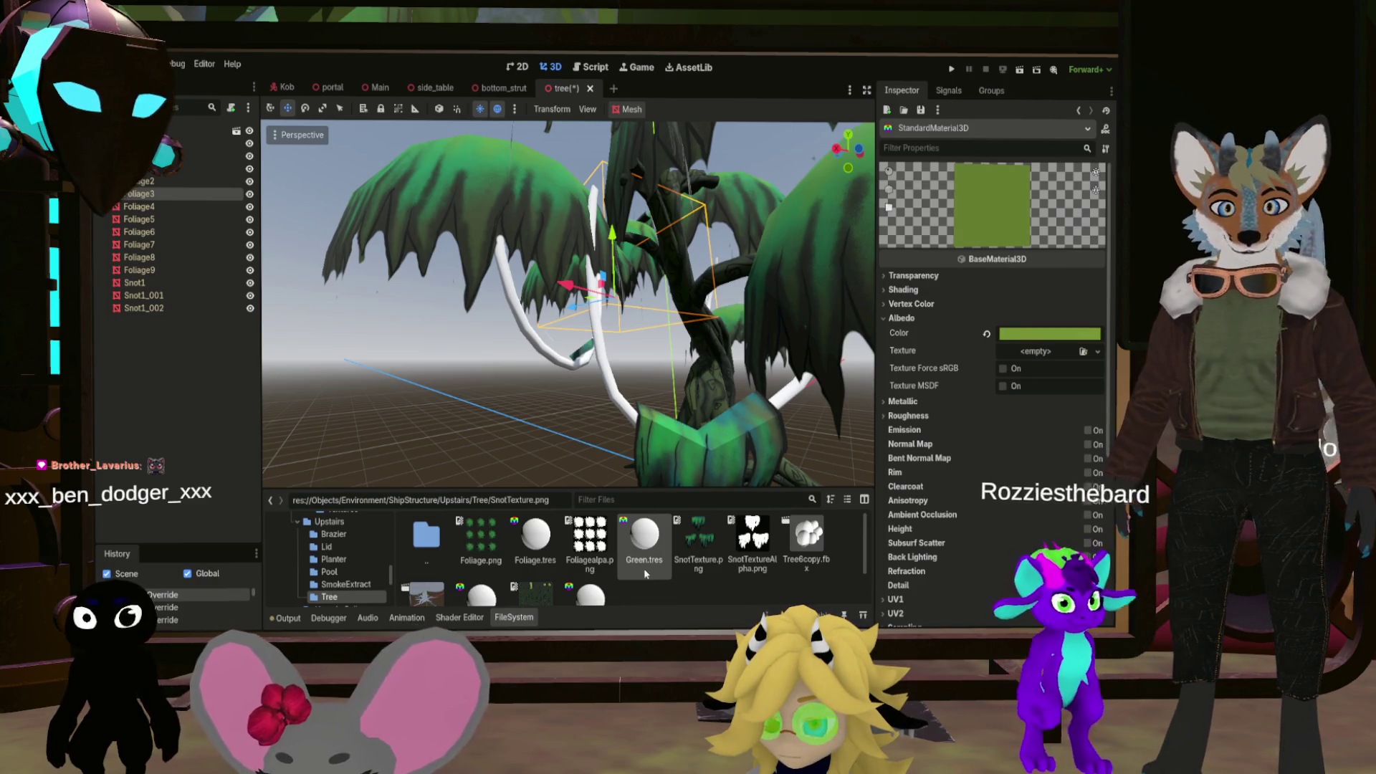
{"action": "left_click_drag", "start_coordinate": [644, 537], "coordinate": [616, 422]}
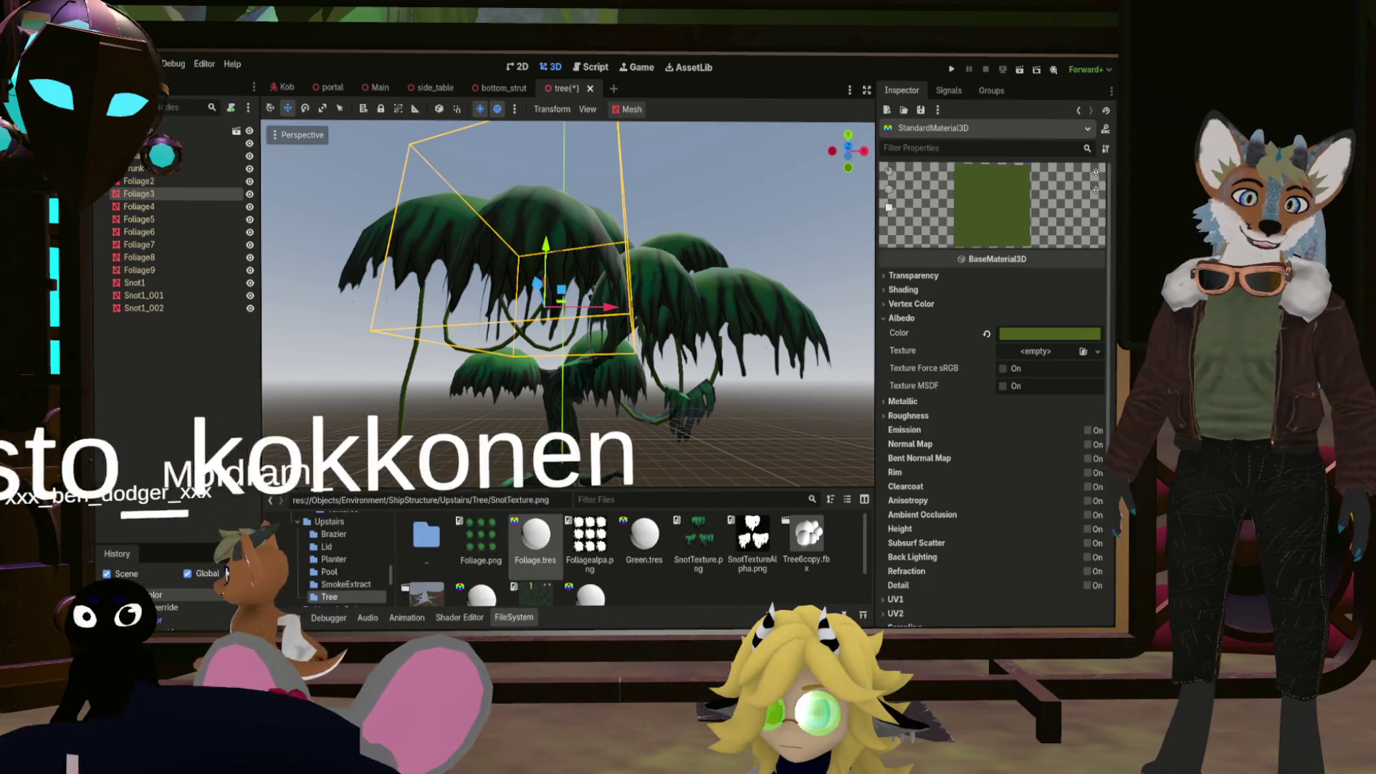
{"action": "left_click", "coordinate": [540, 539]}
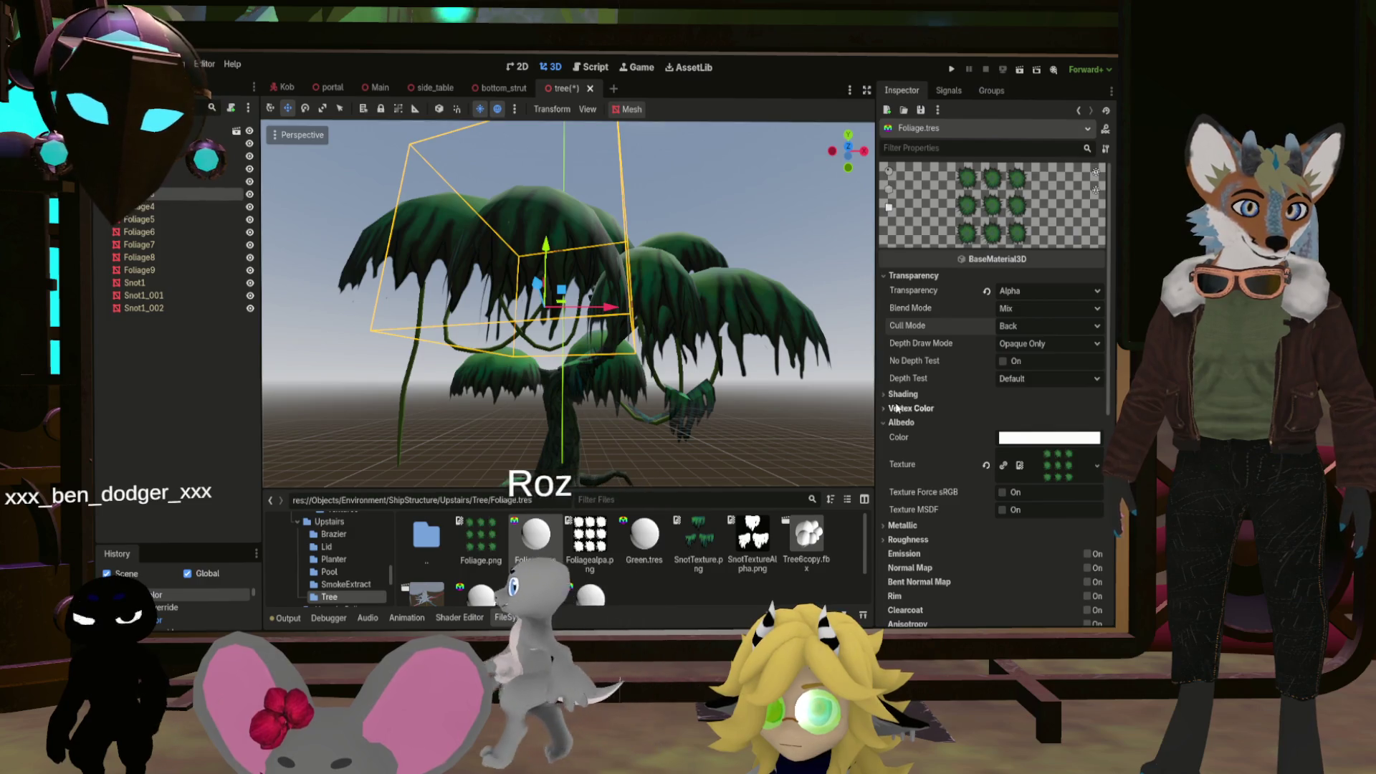
Set Foliage.tres cull mode to Disabled and depth draw to Never
{"action": "left_click", "coordinate": [1032, 326]}
{"action": "left_click", "coordinate": [1024, 362]}
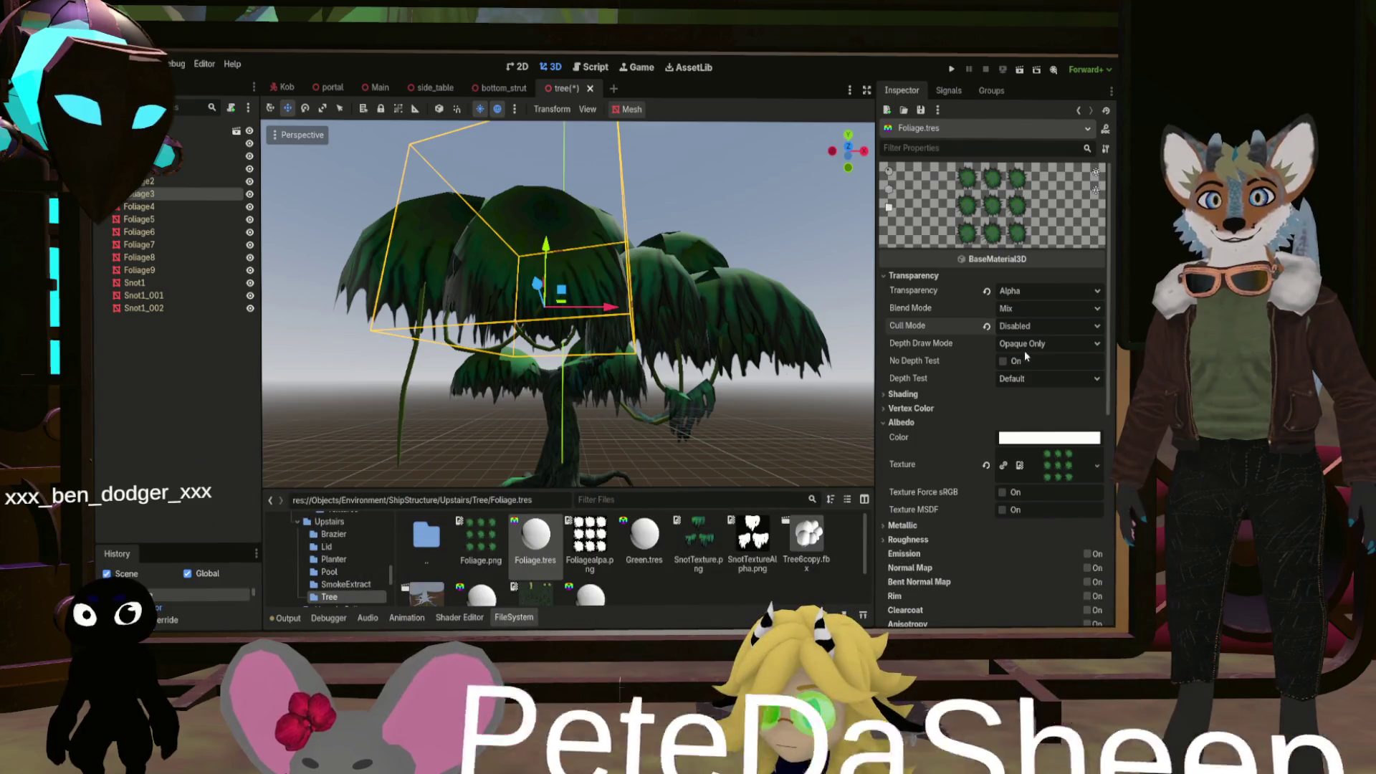
{"action": "left_click", "coordinate": [1043, 345]}
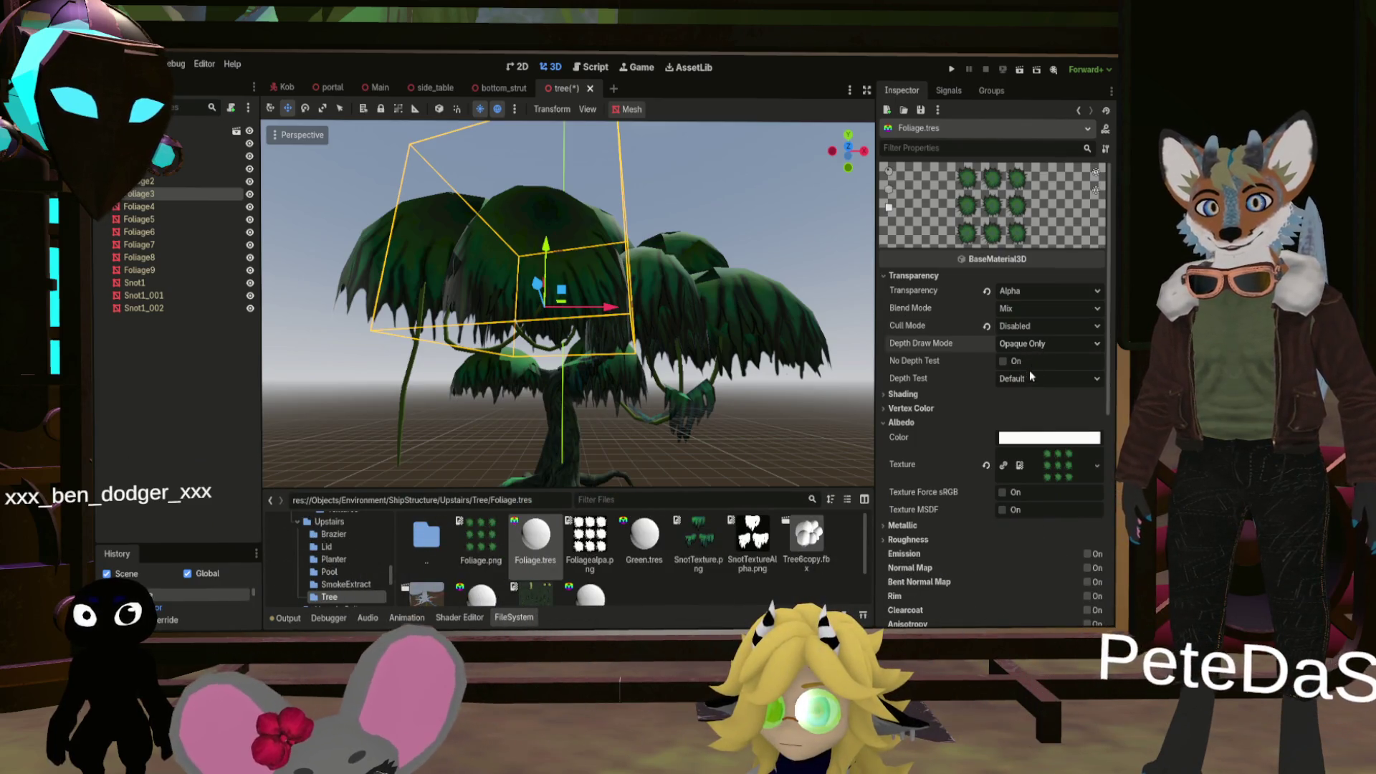
{"action": "left_click", "coordinate": [1026, 376]}
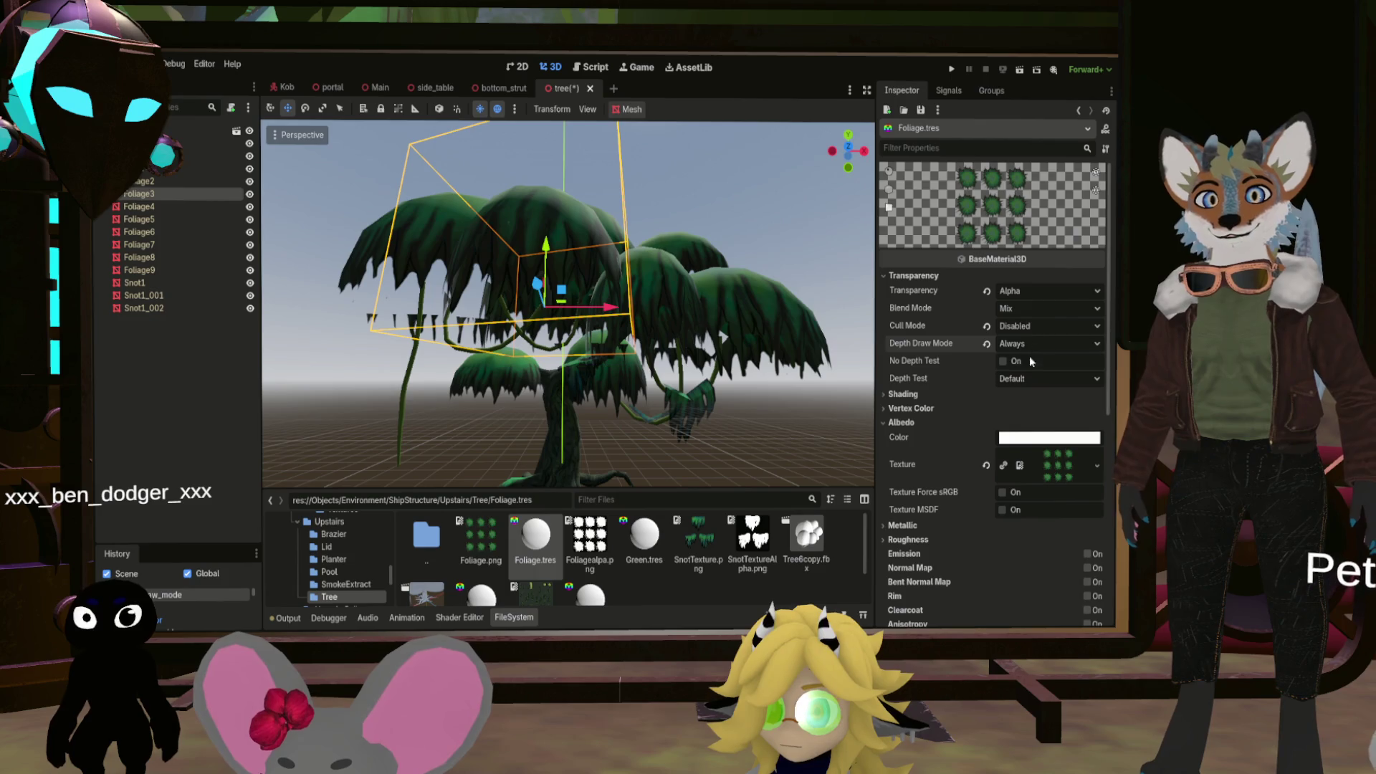
{"action": "left_click", "coordinate": [1043, 344]}
{"action": "left_click", "coordinate": [1030, 392]}
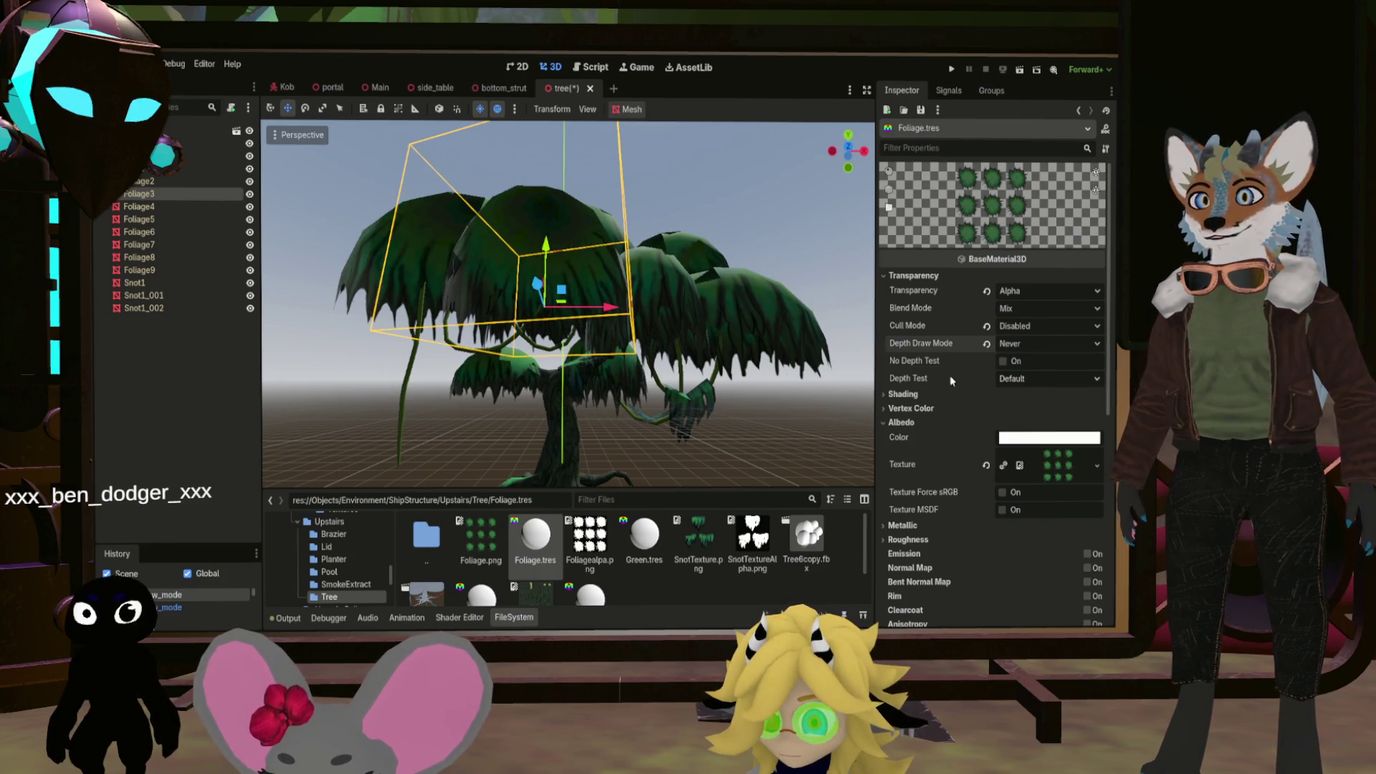
{"action": "scroll", "coordinate": [566, 301], "scroll_direction": "up", "scroll_amount": 5}
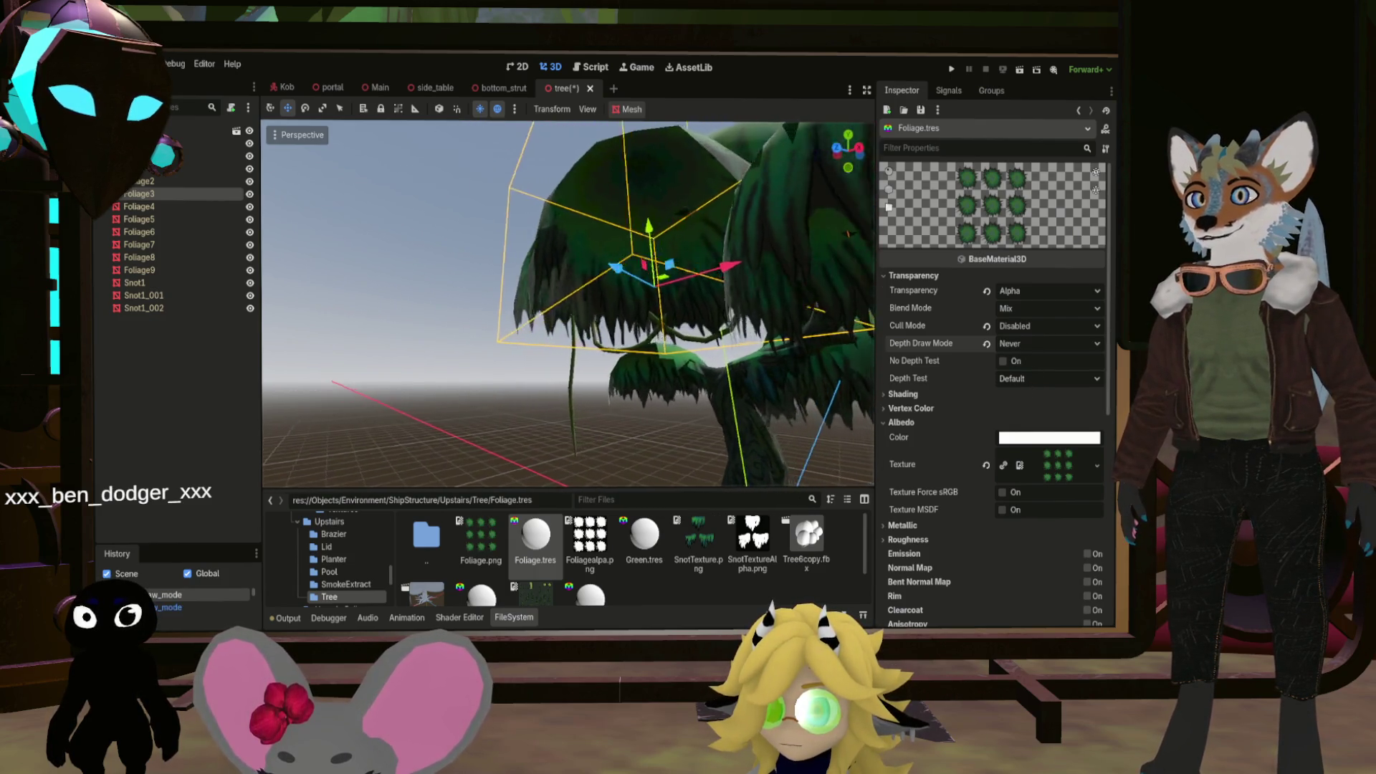
{"action": "scroll", "coordinate": [567, 302], "scroll_direction": "up", "scroll_amount": 5}
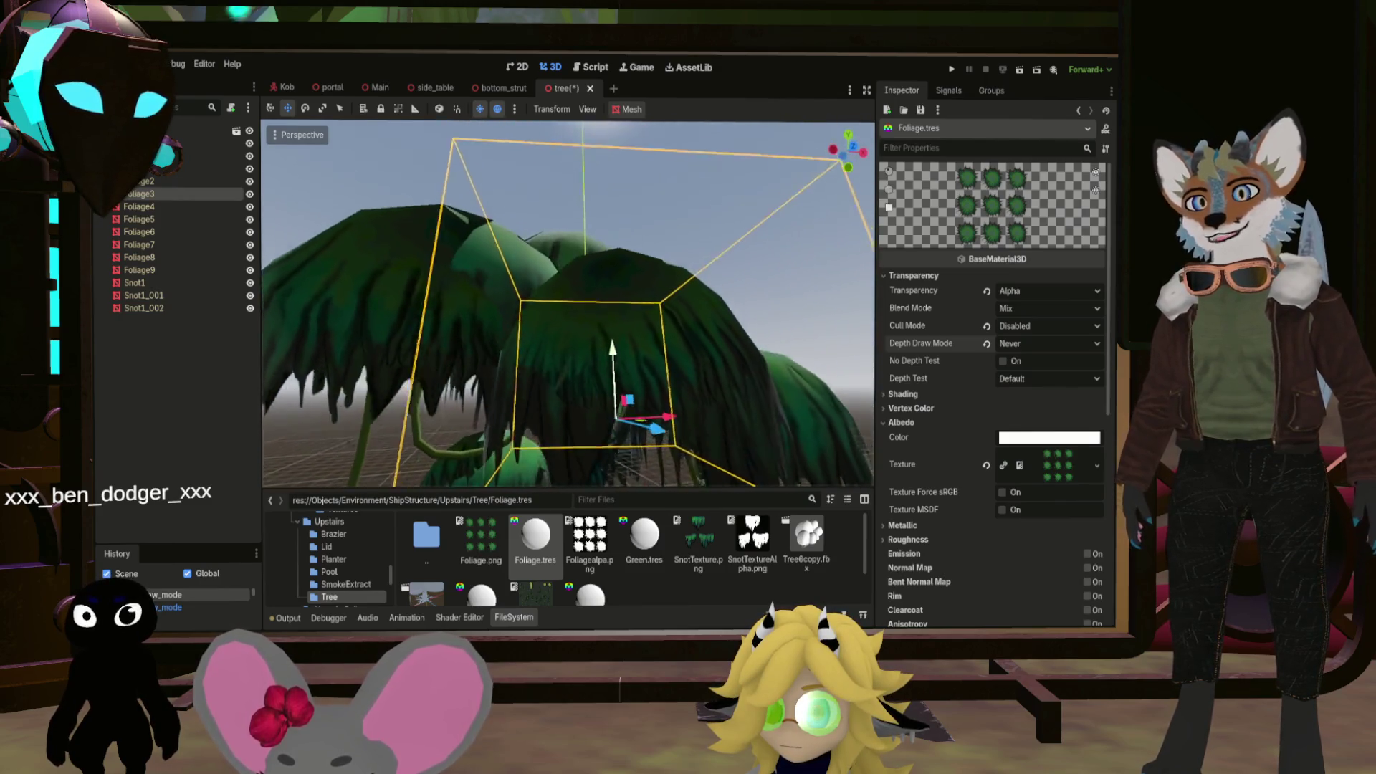
{"action": "scroll", "coordinate": [566, 301], "scroll_direction": "down", "scroll_amount": 5}
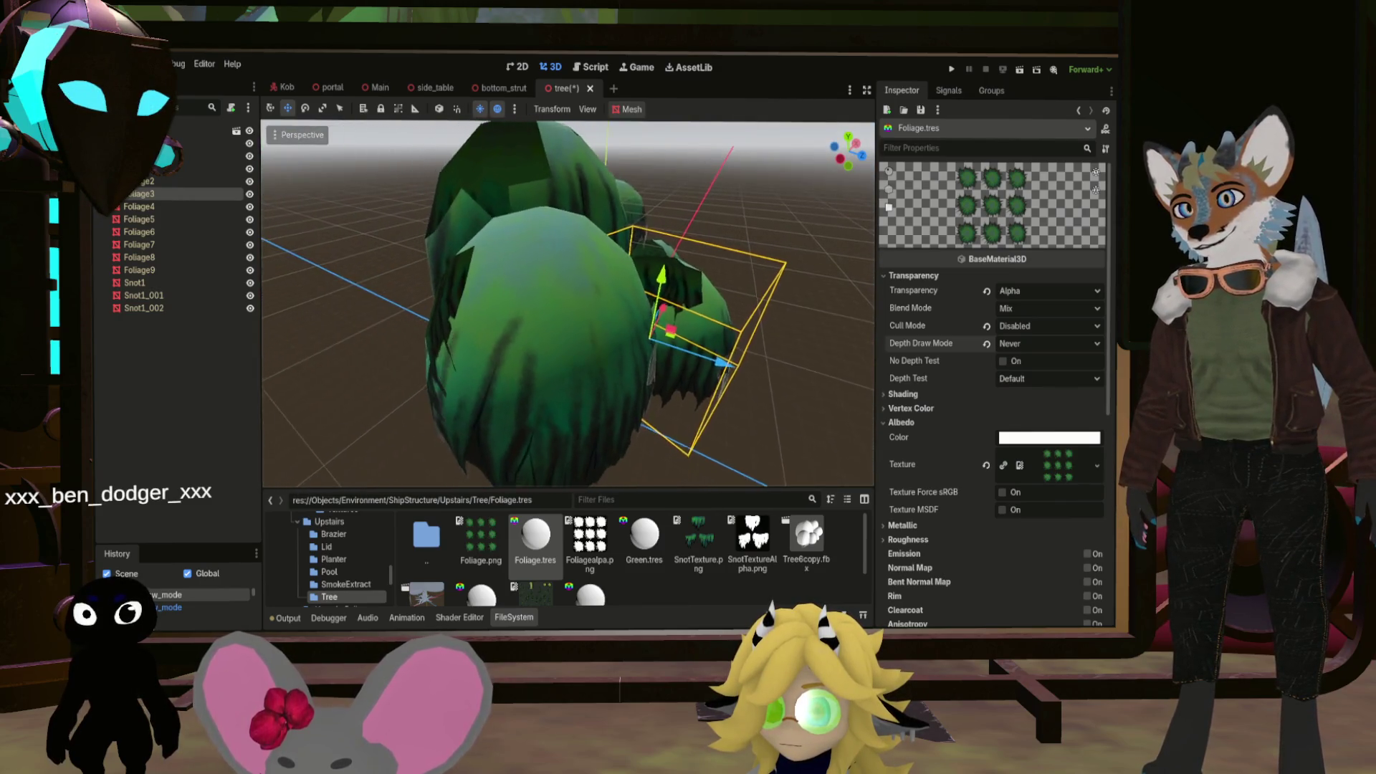
{"action": "scroll", "coordinate": [566, 301], "scroll_direction": "down", "scroll_amount": 3}
{"action": "scroll", "coordinate": [568, 304], "scroll_direction": "down", "scroll_amount": 5}
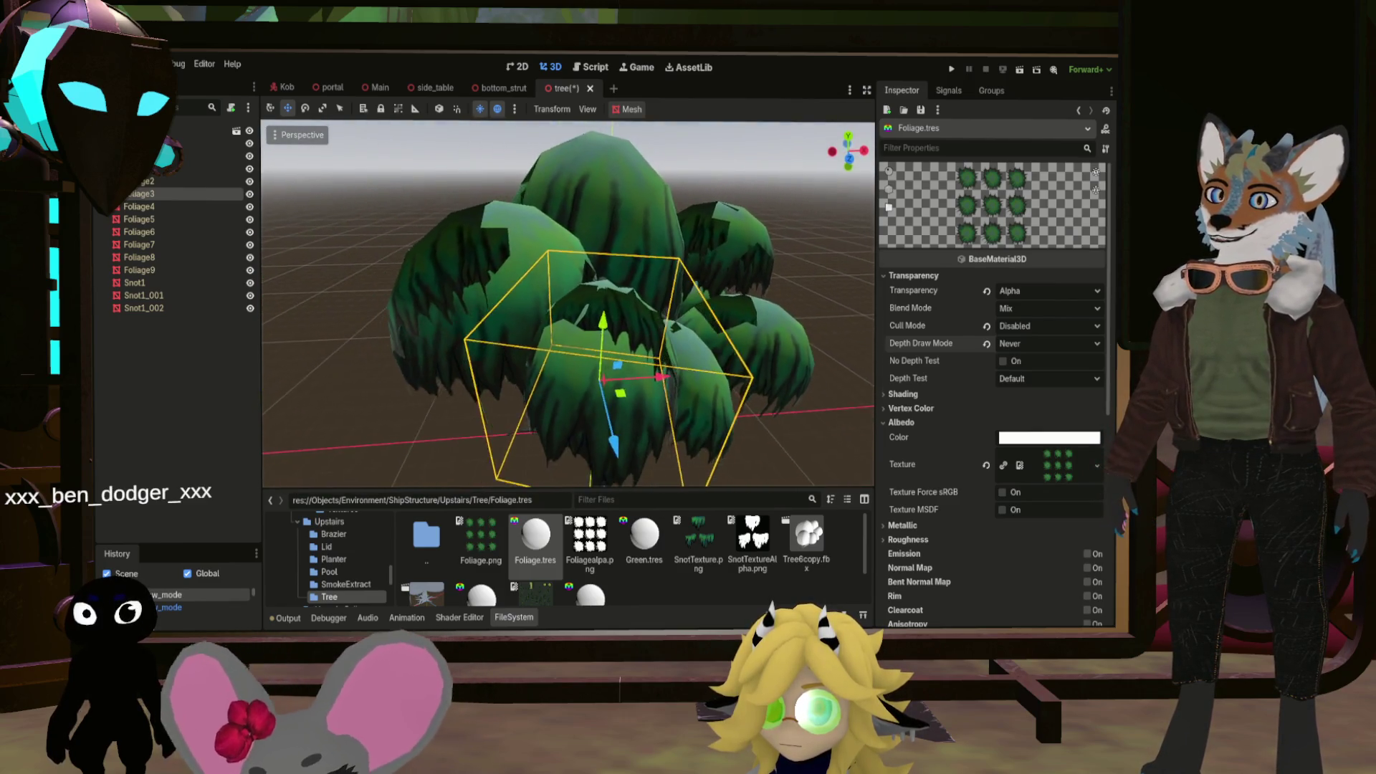
{"action": "scroll", "coordinate": [568, 304], "scroll_direction": "up", "scroll_amount": 5}
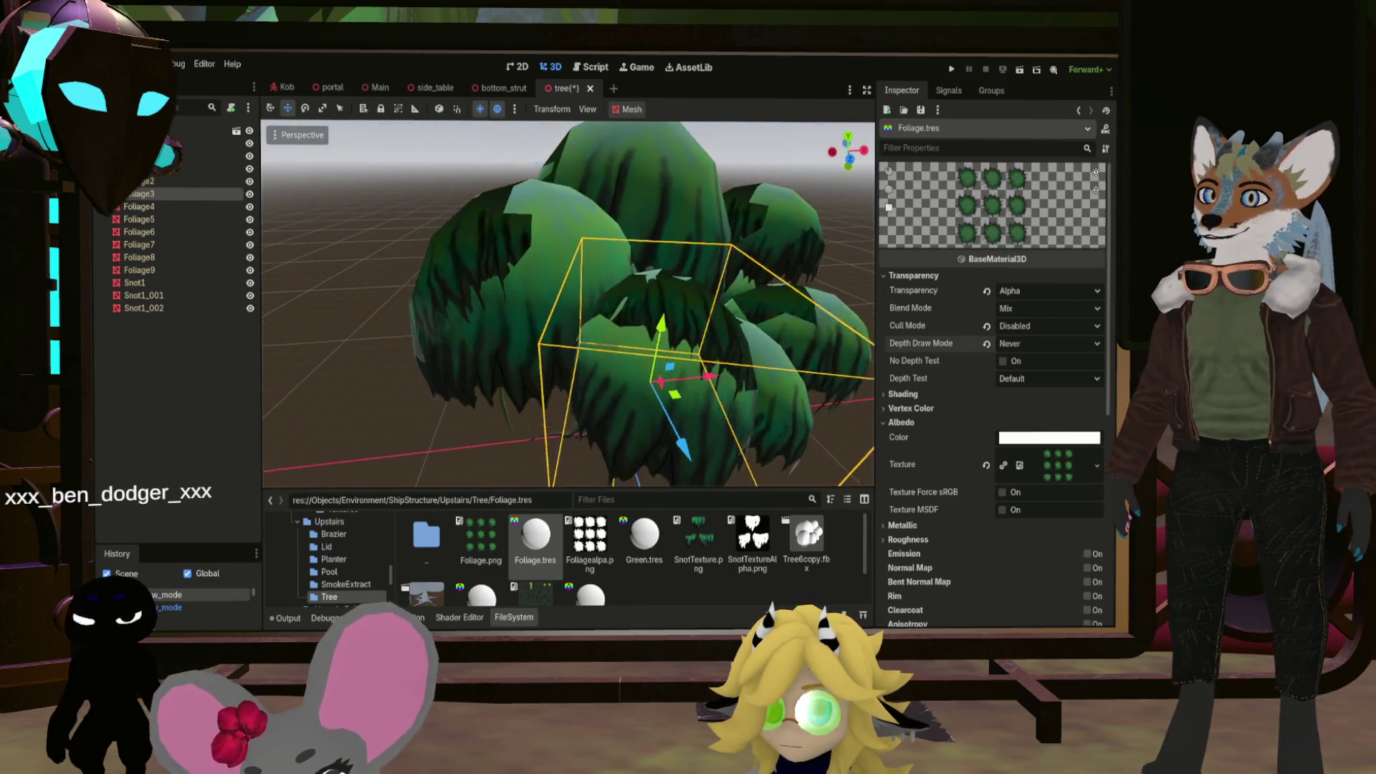
{"action": "scroll", "coordinate": [568, 304], "scroll_direction": "down", "scroll_amount": 4}
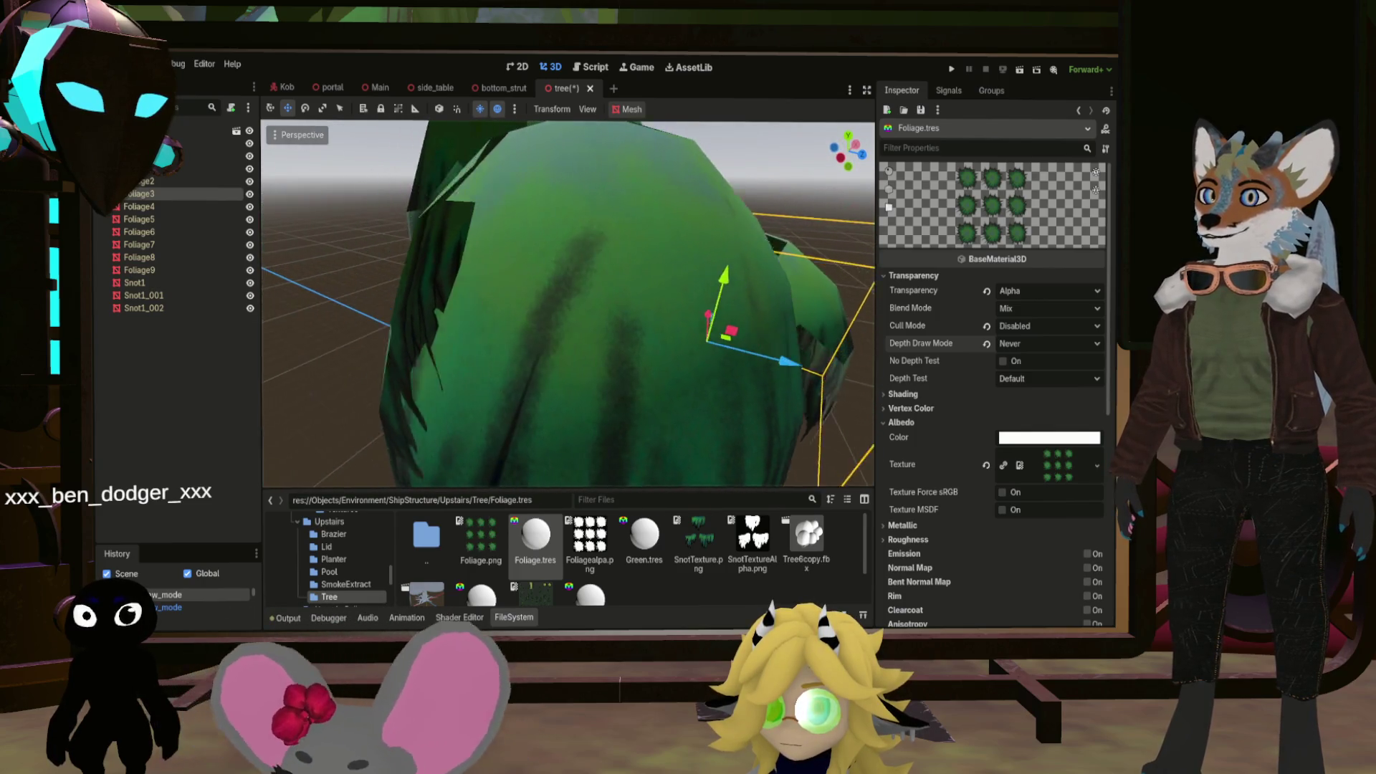
{"action": "scroll", "coordinate": [568, 305], "scroll_direction": "up", "scroll_amount": 5}
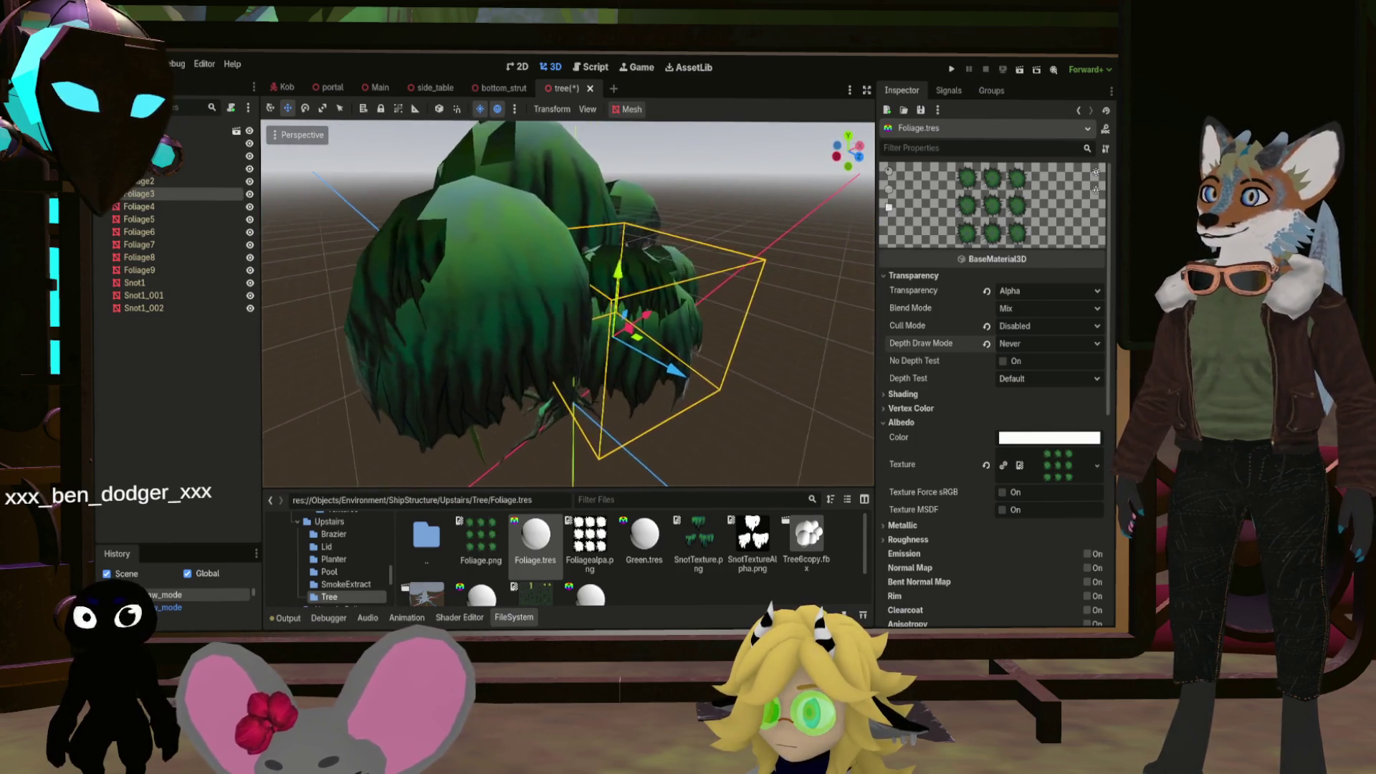
{"action": "scroll", "coordinate": [569, 305], "scroll_direction": "down", "scroll_amount": 5}
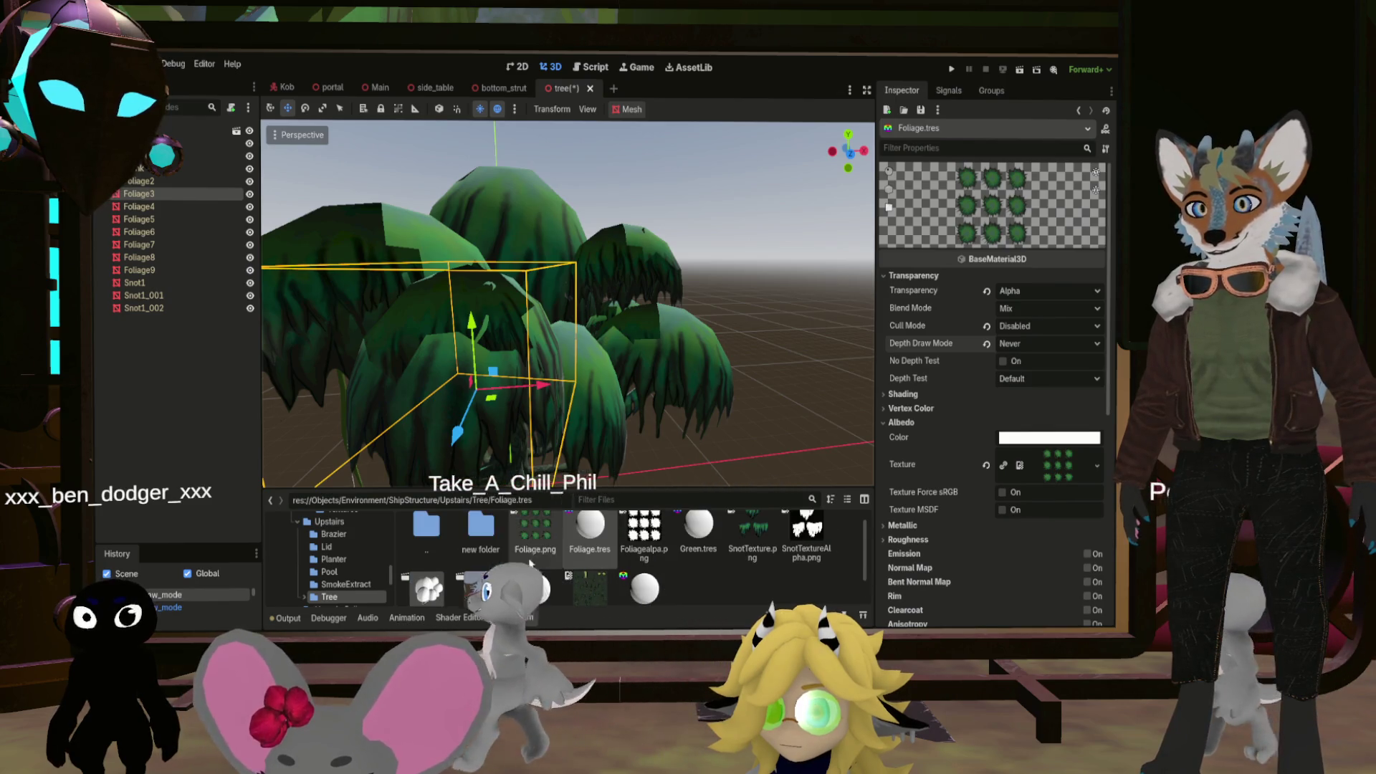
Open the new folder under Tree to list TreeScopy.fbx
{"action": "double_click", "coordinate": [481, 529]}
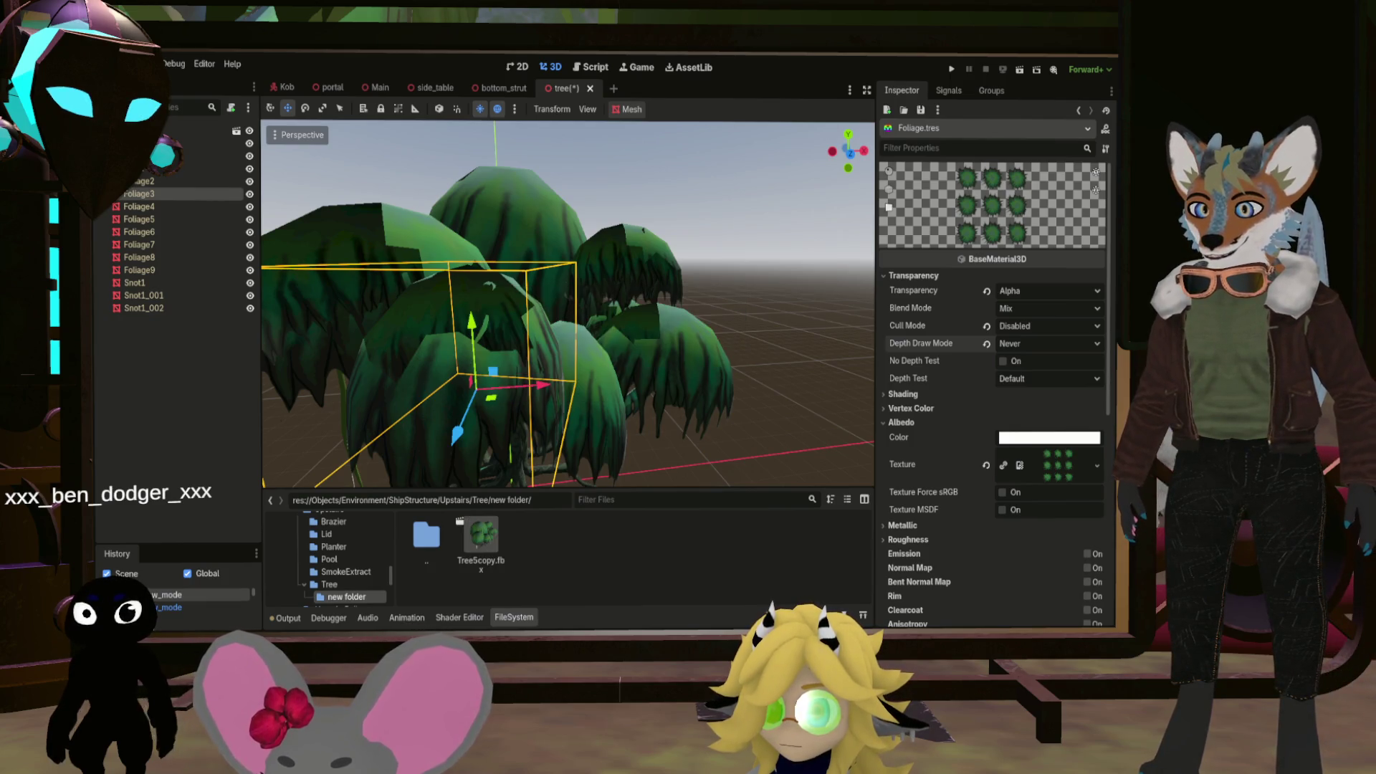
{"action": "scroll", "coordinate": [568, 304], "scroll_direction": "down", "scroll_amount": 5}
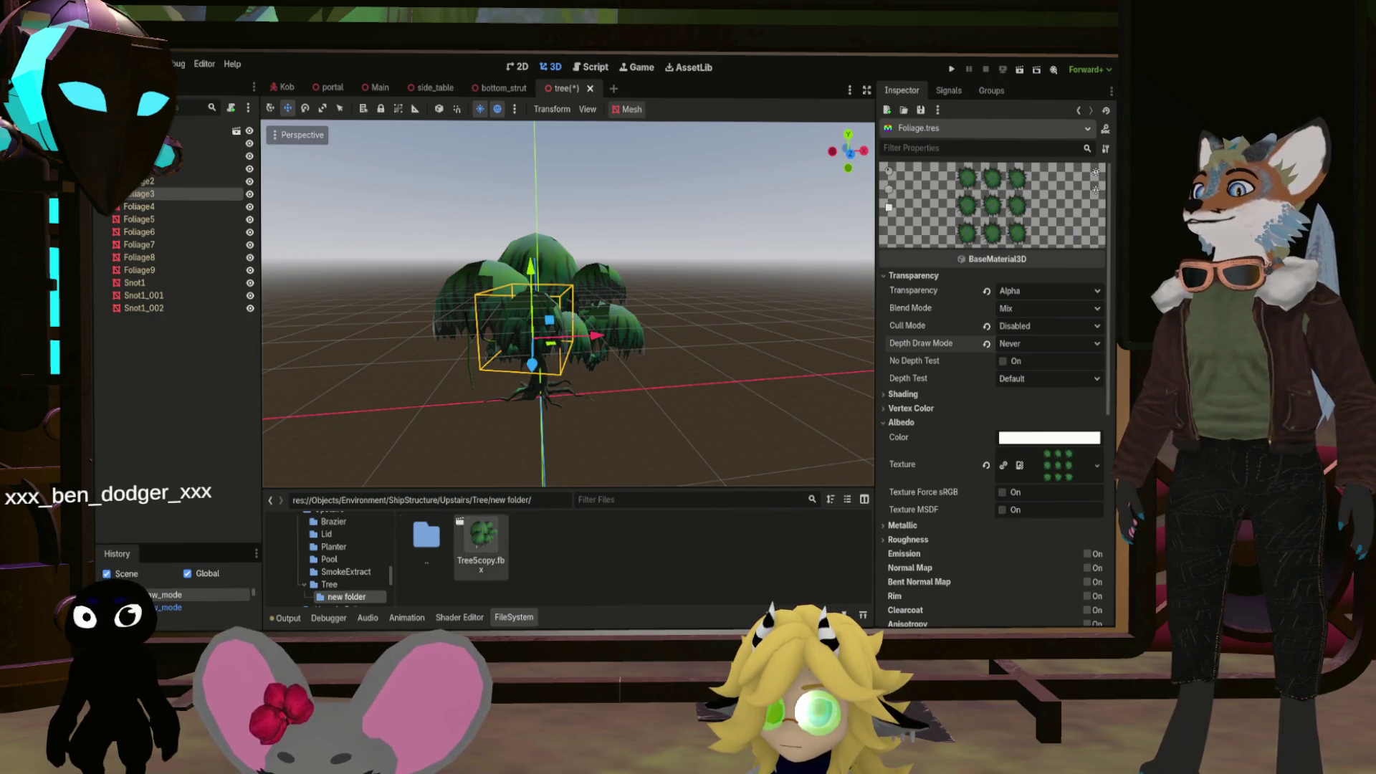
Open the copied tree FBX as a new scene
{"action": "double_click", "coordinate": [481, 541]}
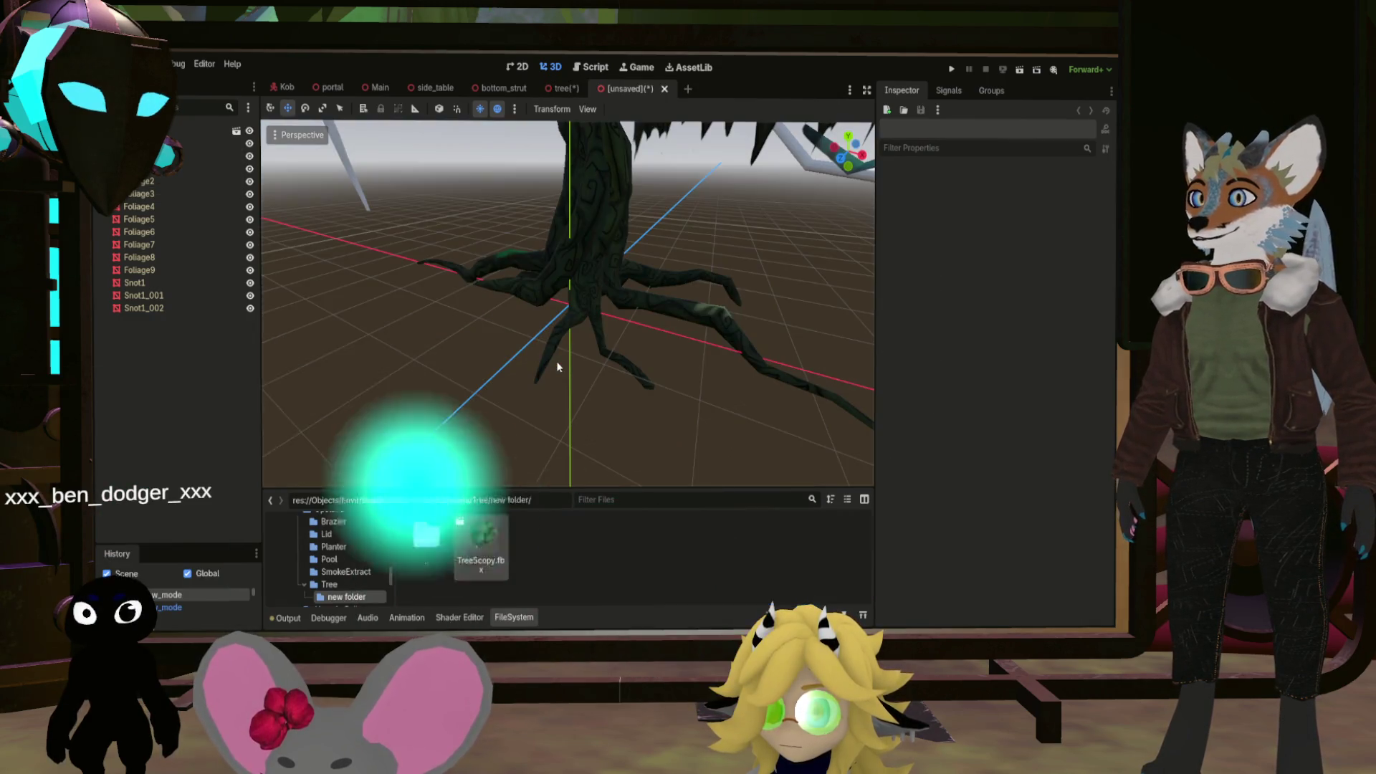
{"action": "scroll", "coordinate": [568, 303], "scroll_direction": "down", "scroll_amount": 5}
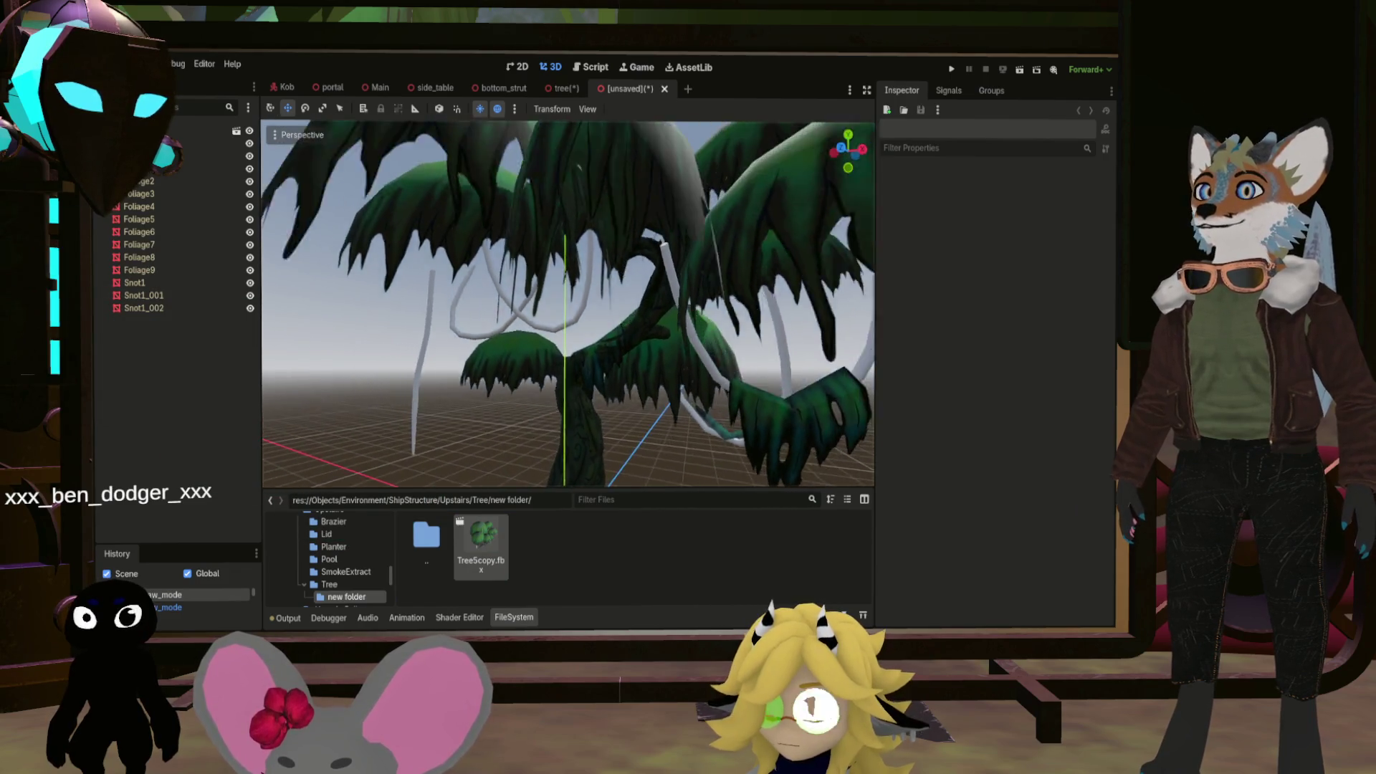
{"action": "scroll", "coordinate": [568, 303], "scroll_direction": "up", "scroll_amount": 5}
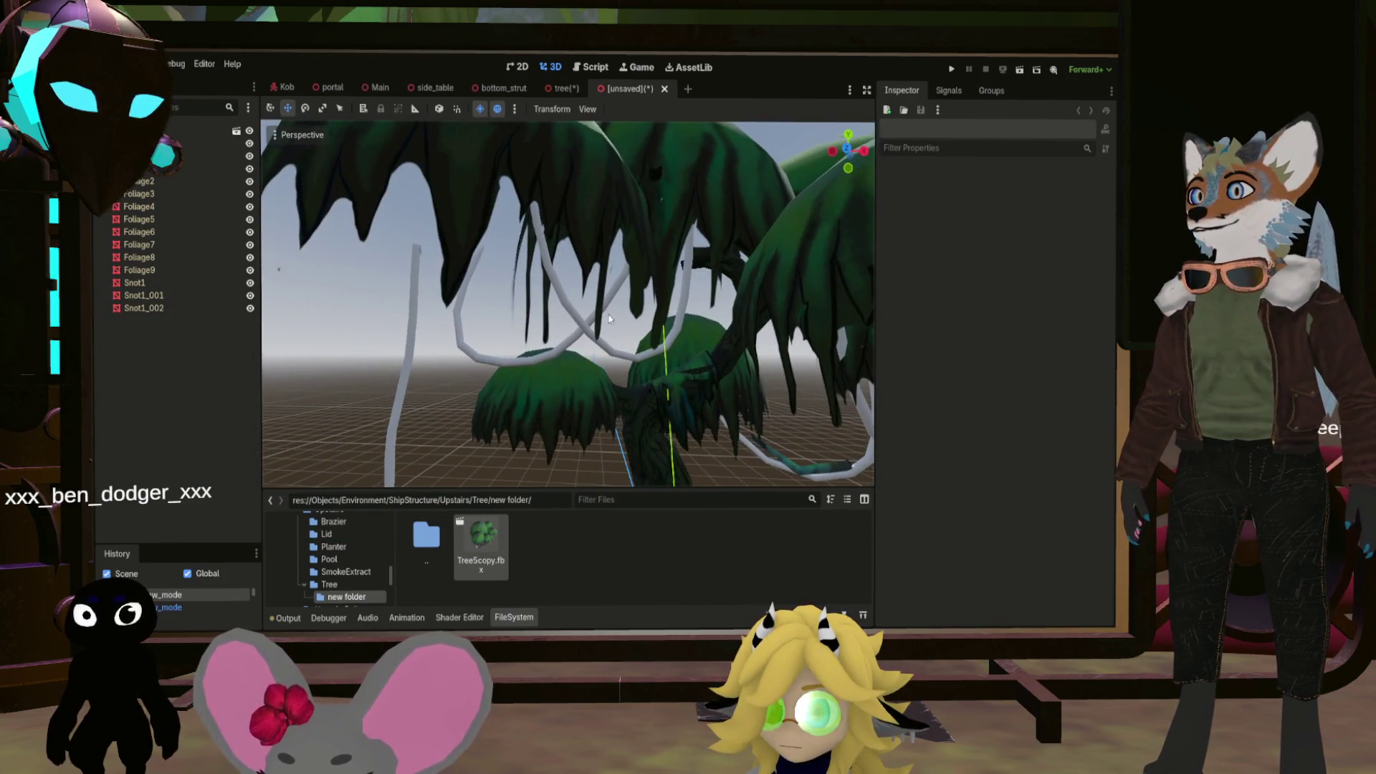
{"action": "scroll", "coordinate": [568, 303], "scroll_direction": "down", "scroll_amount": 5}
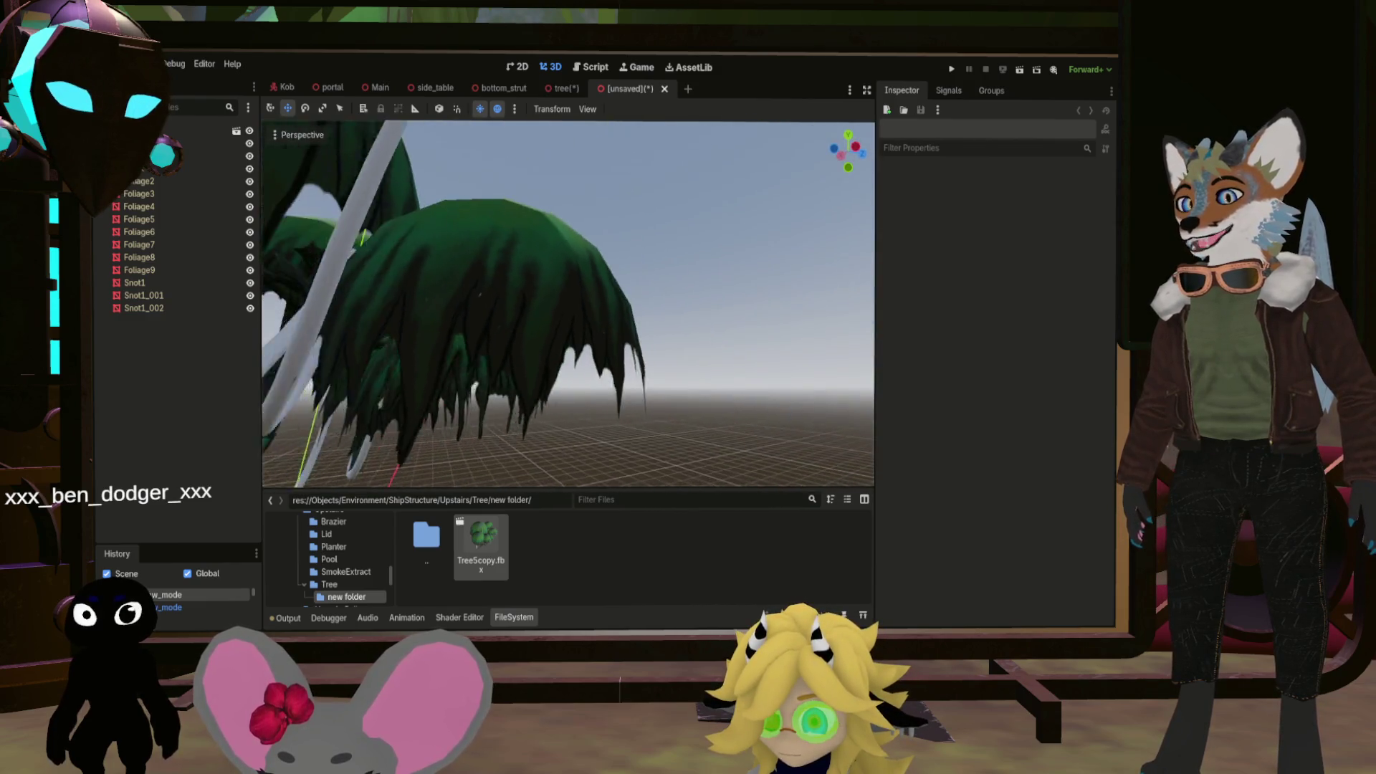
{"action": "scroll", "coordinate": [568, 304], "scroll_direction": "up", "scroll_amount": 3}
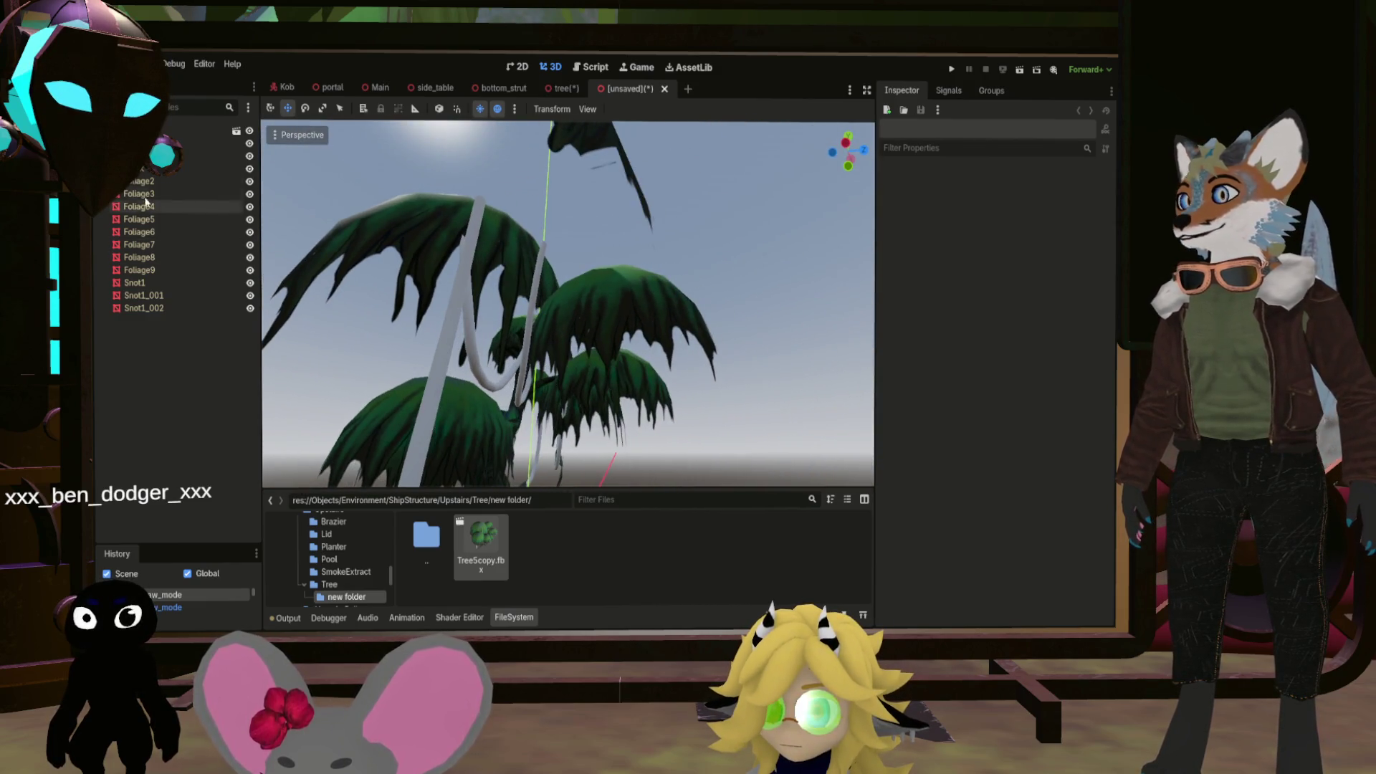
Inspect Foliage1's Mesh > Surface 0 material, frame it, and apply Foliage.tres
{"action": "left_click", "coordinate": [143, 168]}
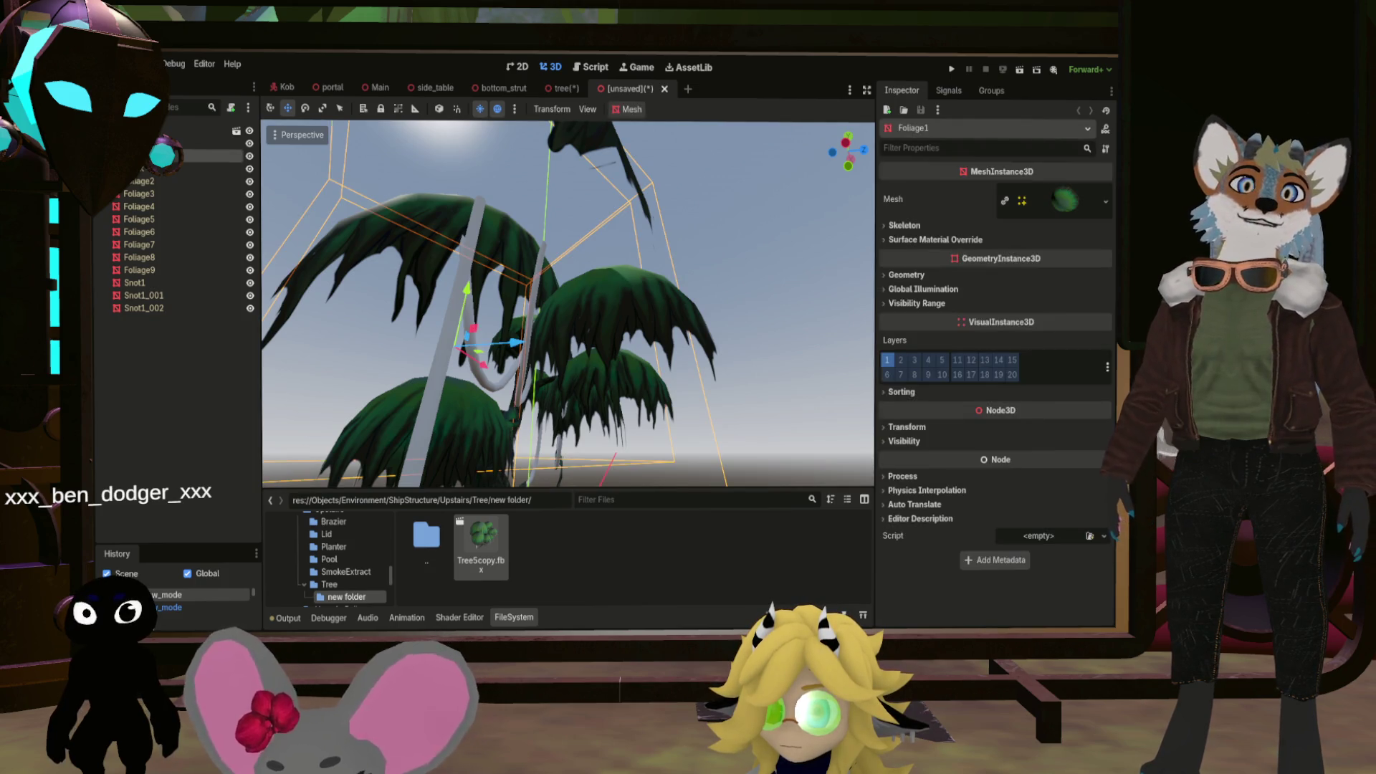
{"action": "left_click", "coordinate": [1053, 201]}
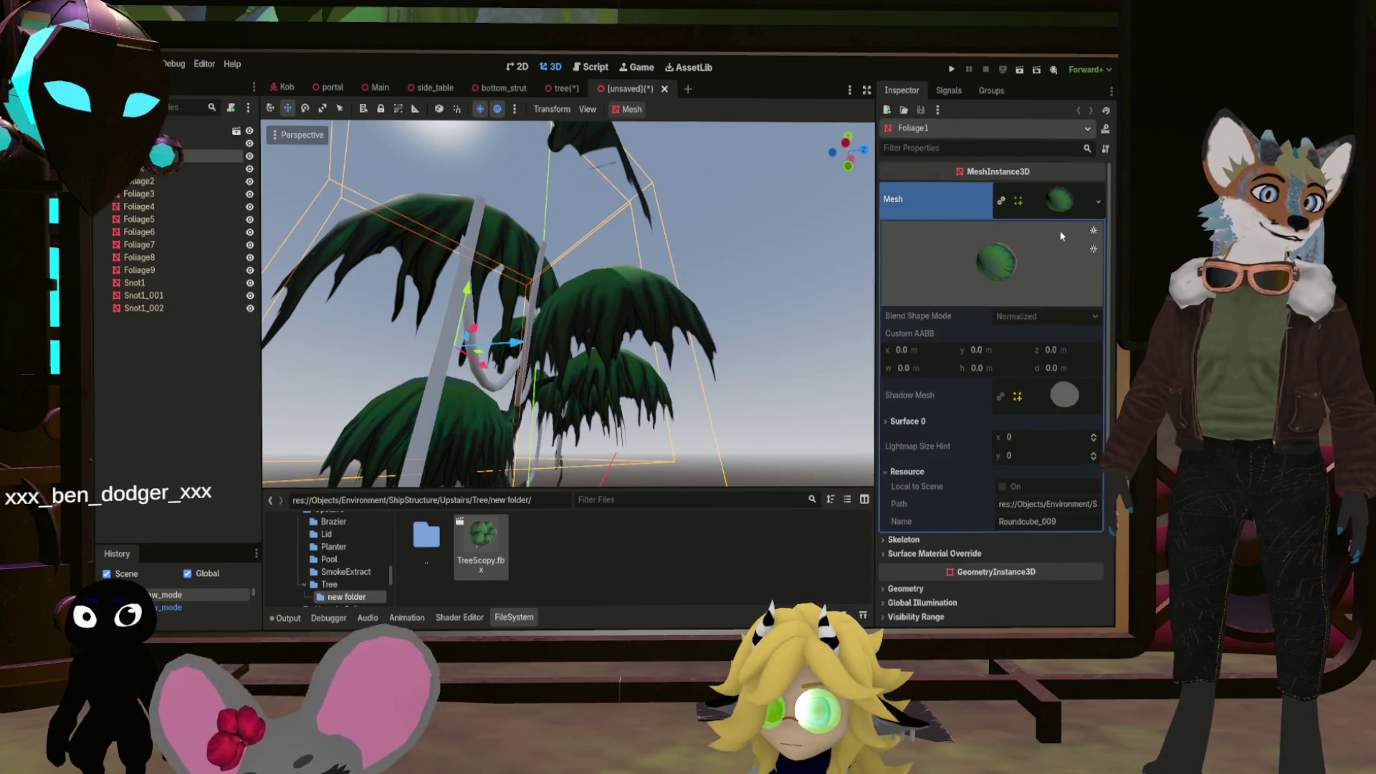
{"action": "scroll", "coordinate": [978, 380], "scroll_direction": "down", "scroll_amount": 3}
{"action": "scroll", "coordinate": [947, 420], "scroll_direction": "up", "scroll_amount": 3}
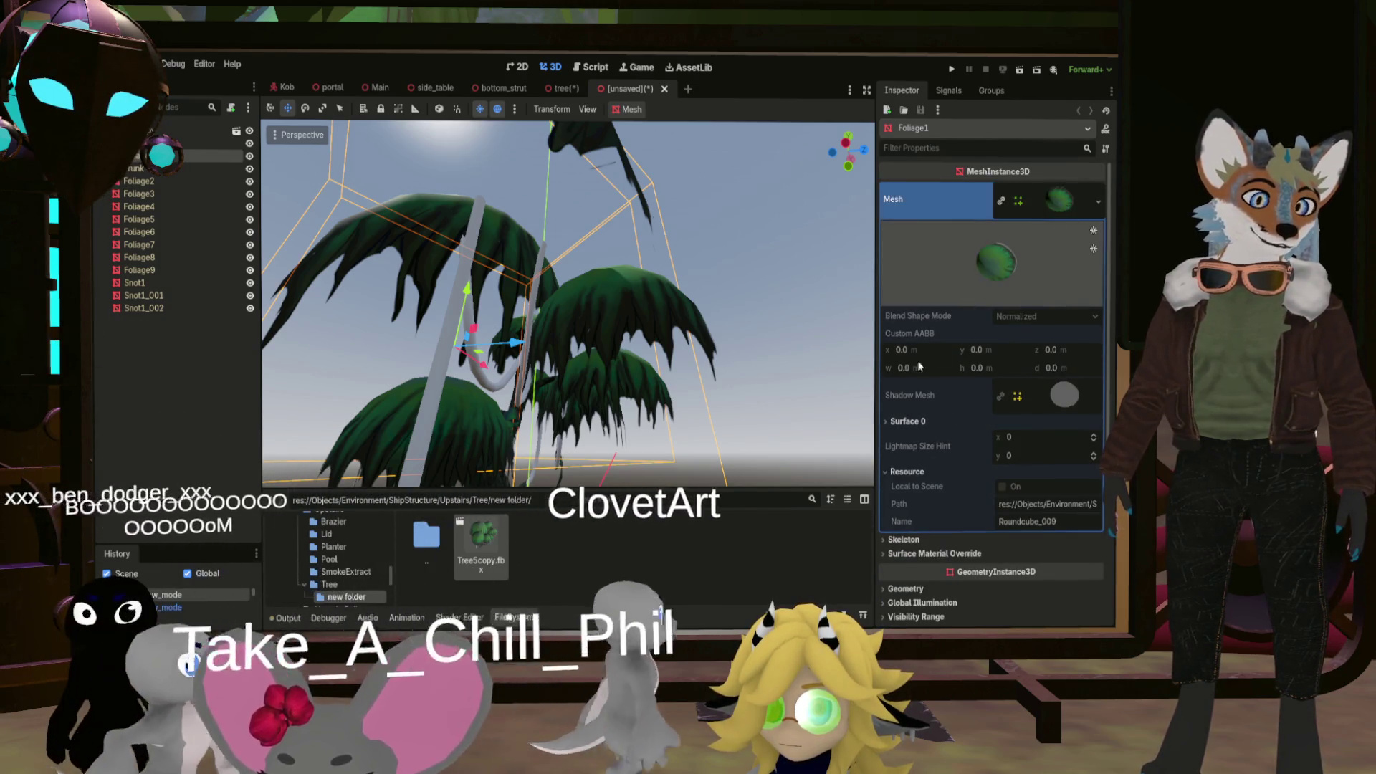
{"action": "left_click", "coordinate": [892, 424]}
{"action": "left_click", "coordinate": [1065, 463]}
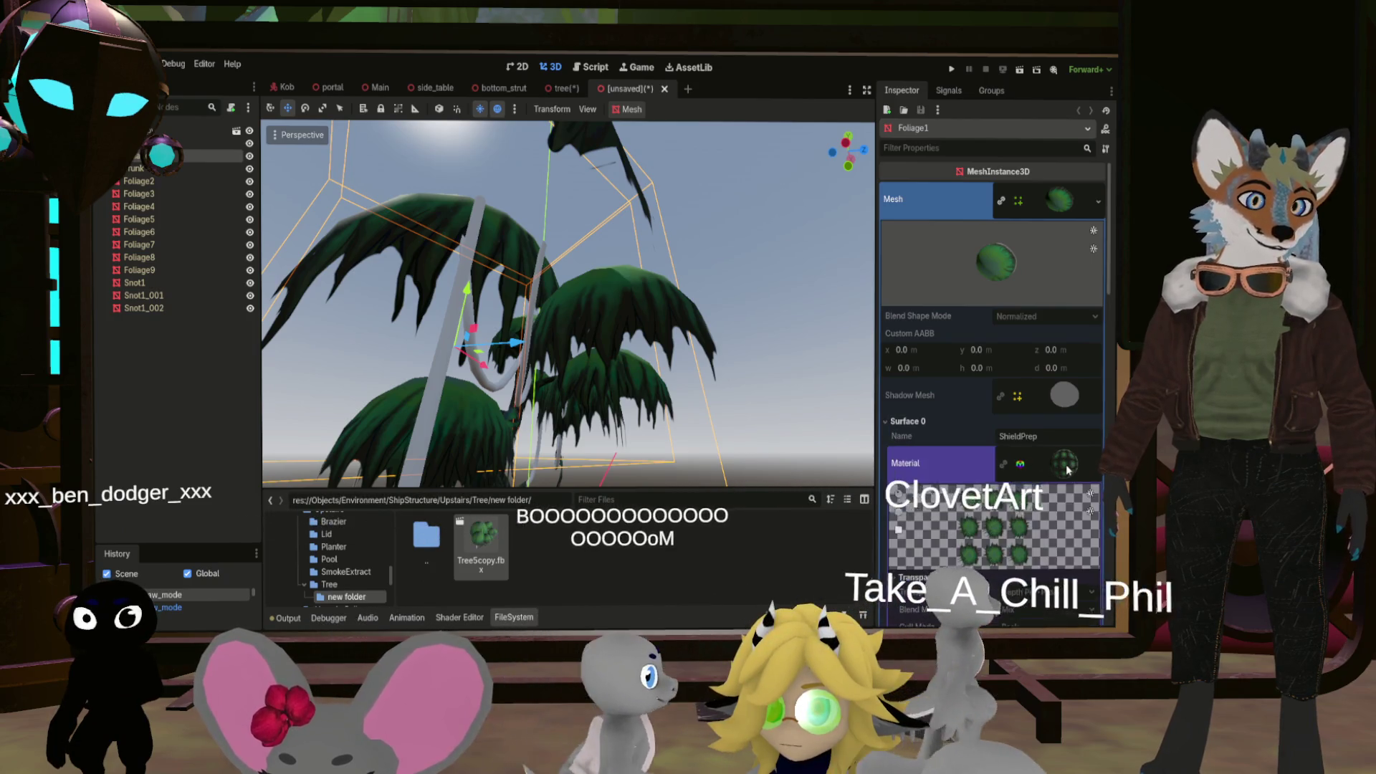
{"action": "scroll", "coordinate": [996, 430], "scroll_direction": "down", "scroll_amount": 2}
{"action": "scroll", "coordinate": [1038, 458], "scroll_direction": "down", "scroll_amount": 4}
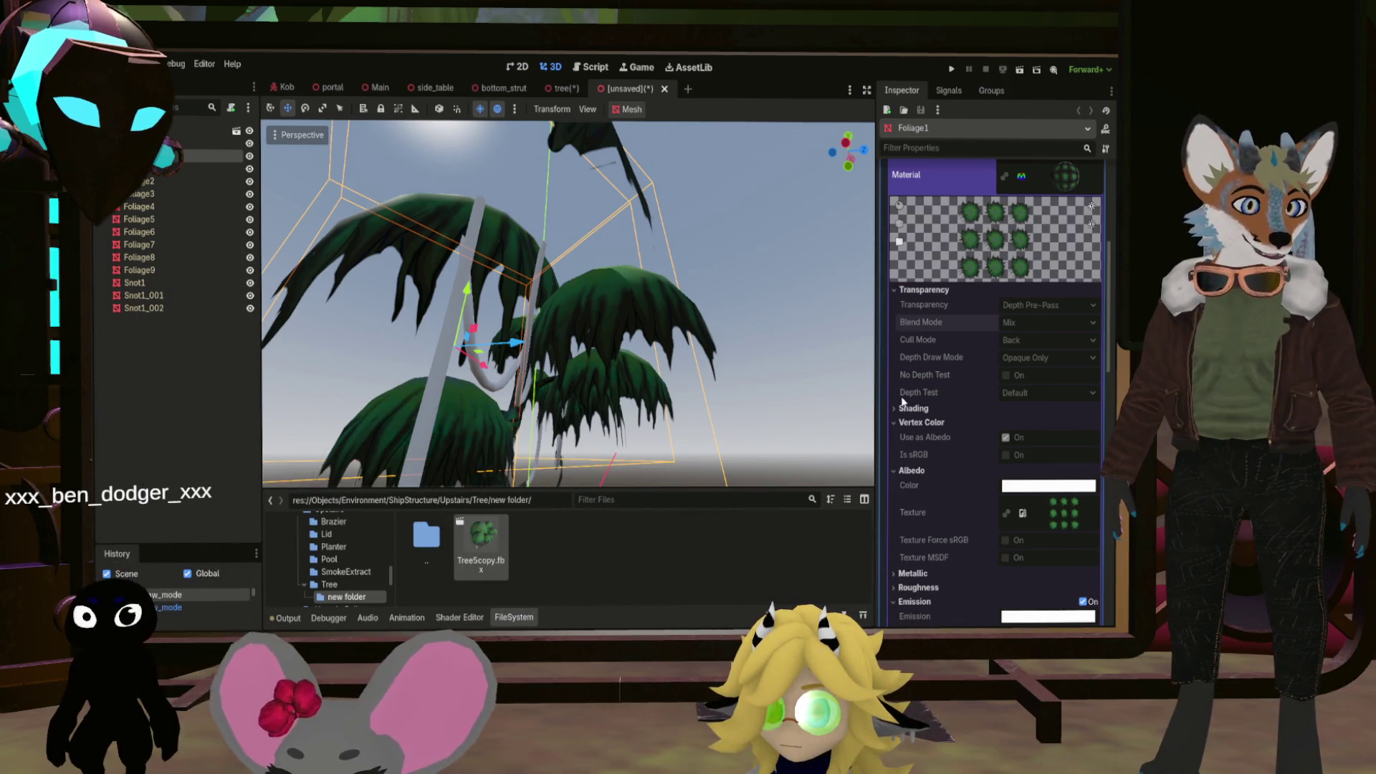
{"action": "scroll", "coordinate": [996, 454], "scroll_direction": "down", "scroll_amount": 4}
{"action": "scroll", "coordinate": [919, 436], "scroll_direction": "up", "scroll_amount": 2}
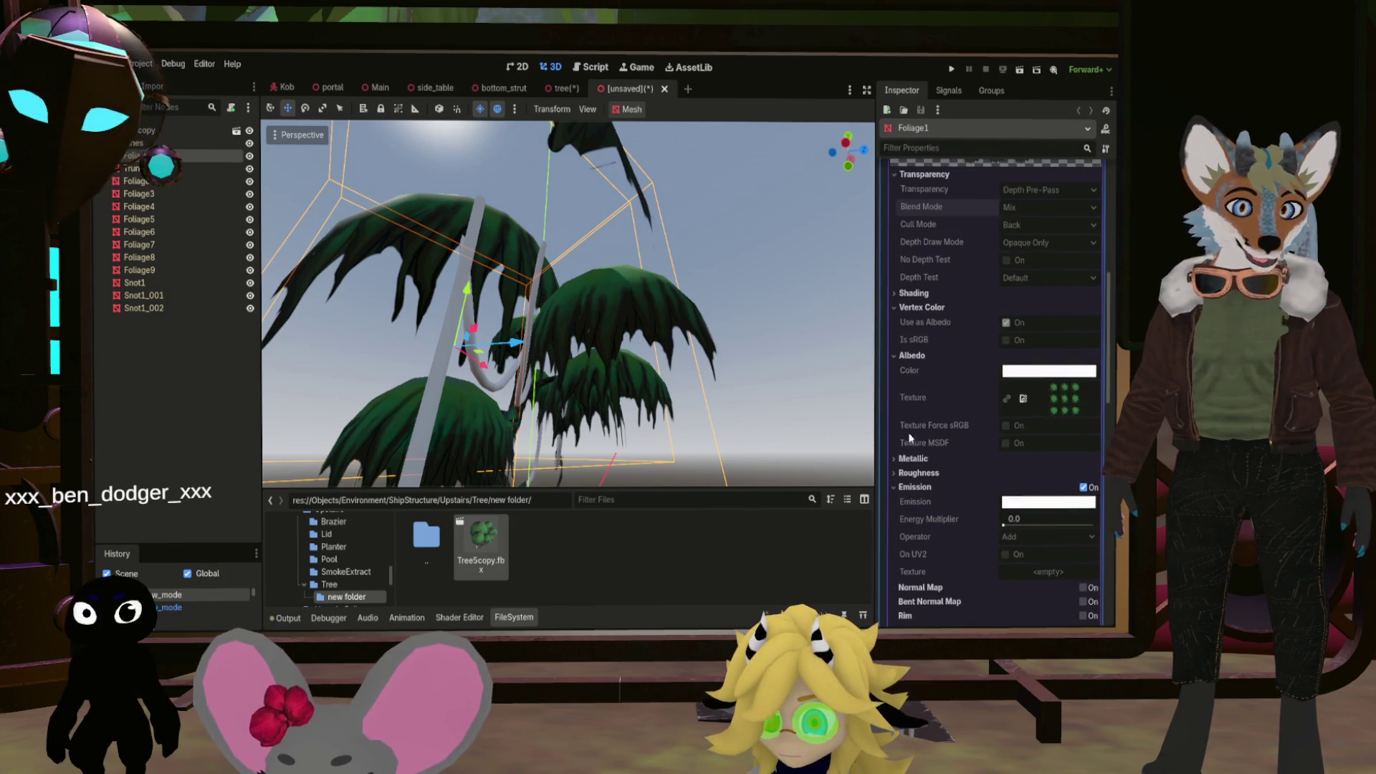
{"action": "key", "text": "f"}
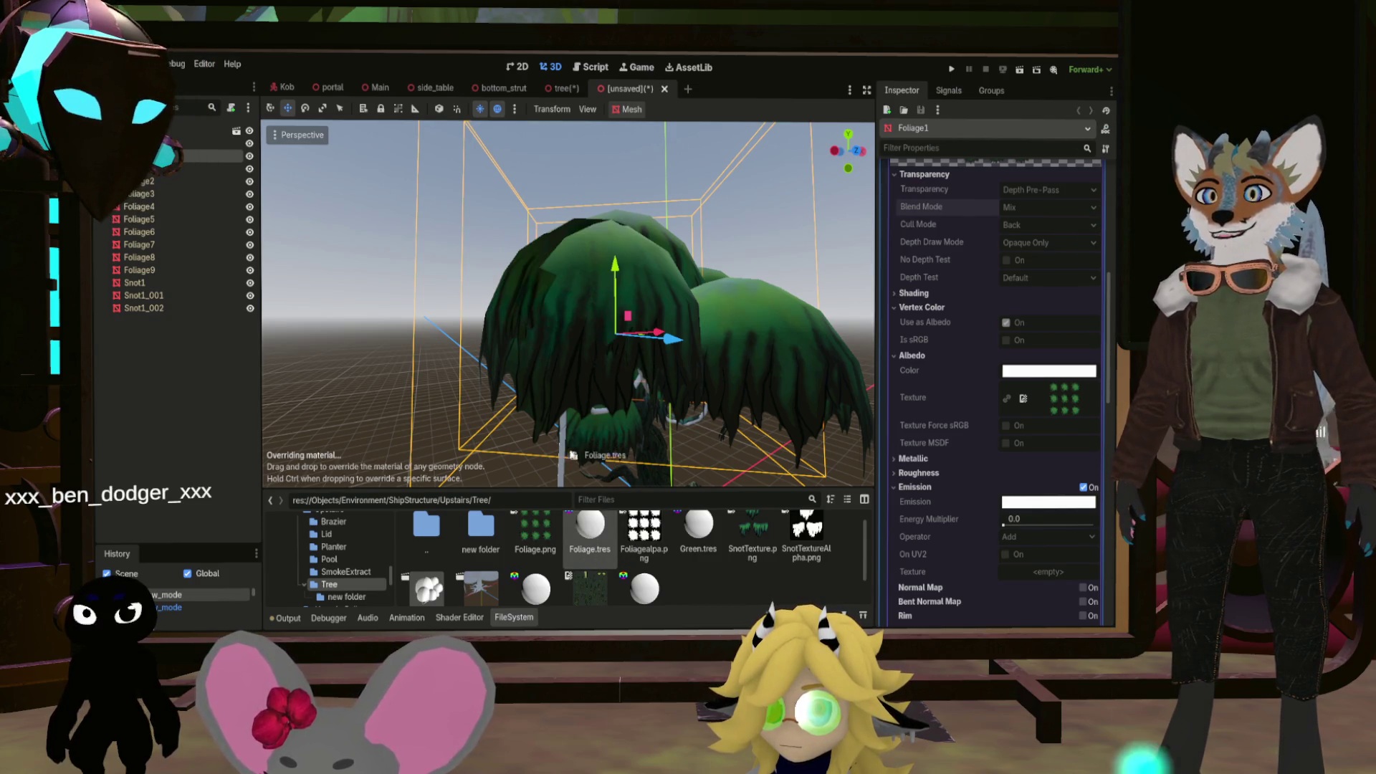
{"action": "left_click_drag", "start_coordinate": [580, 355], "coordinate": [579, 355]}
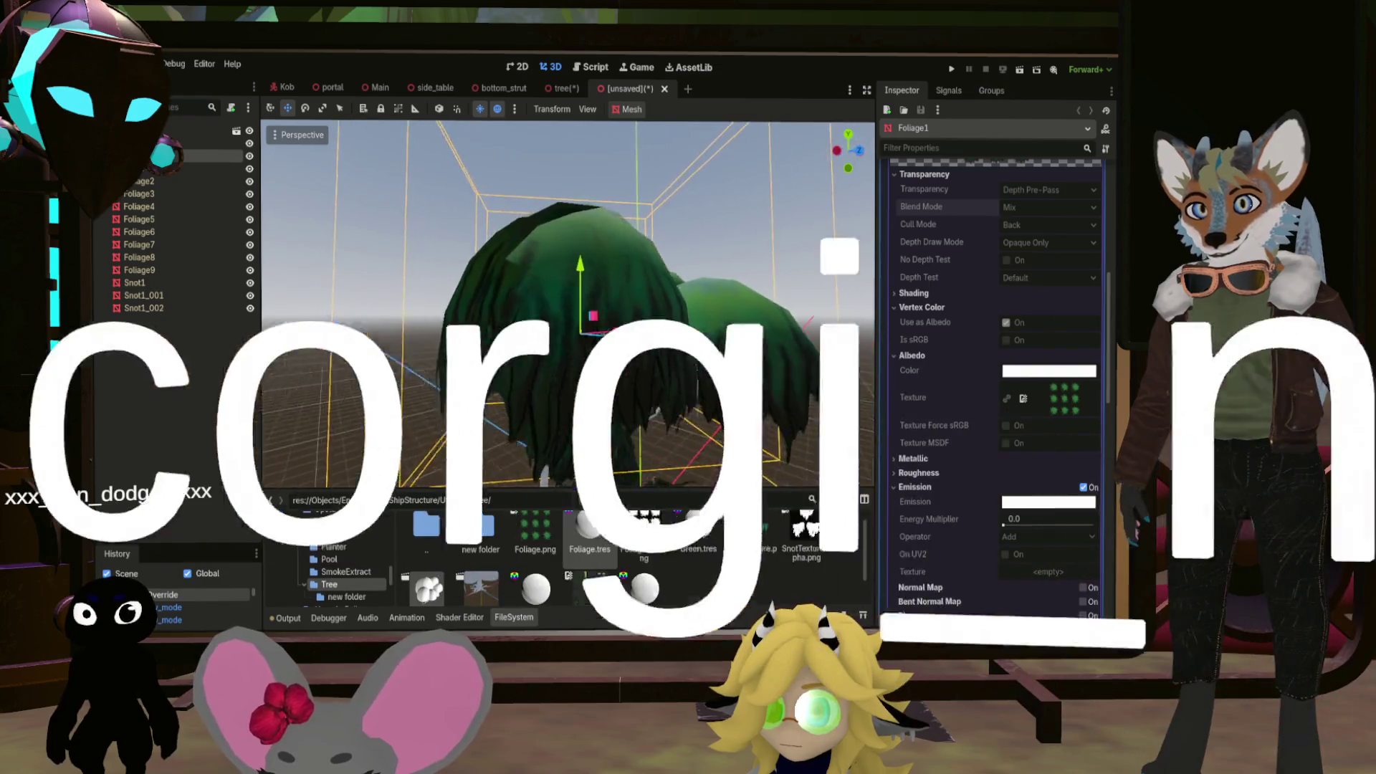
Try other cull modes and No Depth Test on Foliage.tres, ending with culling Disabled
{"action": "left_click", "coordinate": [592, 536]}
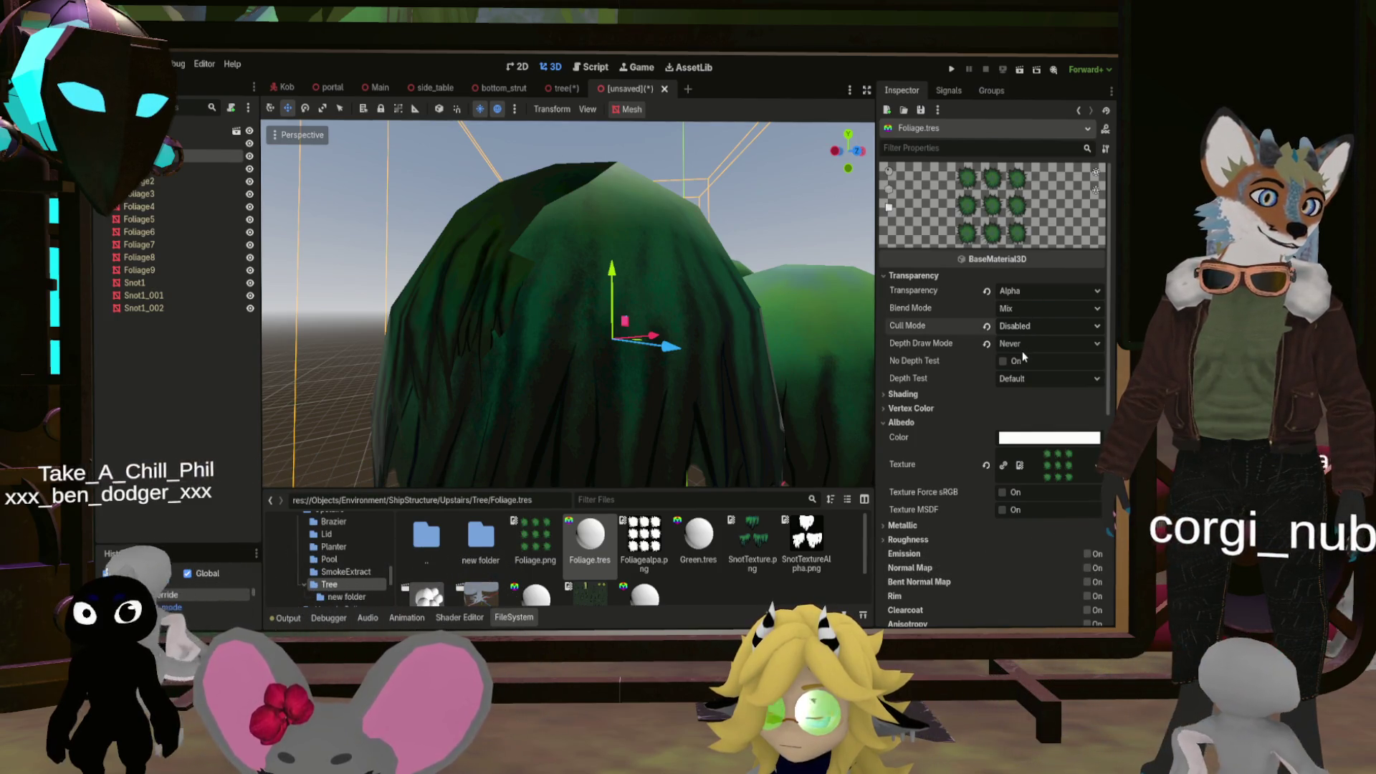
{"action": "left_click", "coordinate": [1046, 325]}
{"action": "left_click", "coordinate": [1023, 361]}
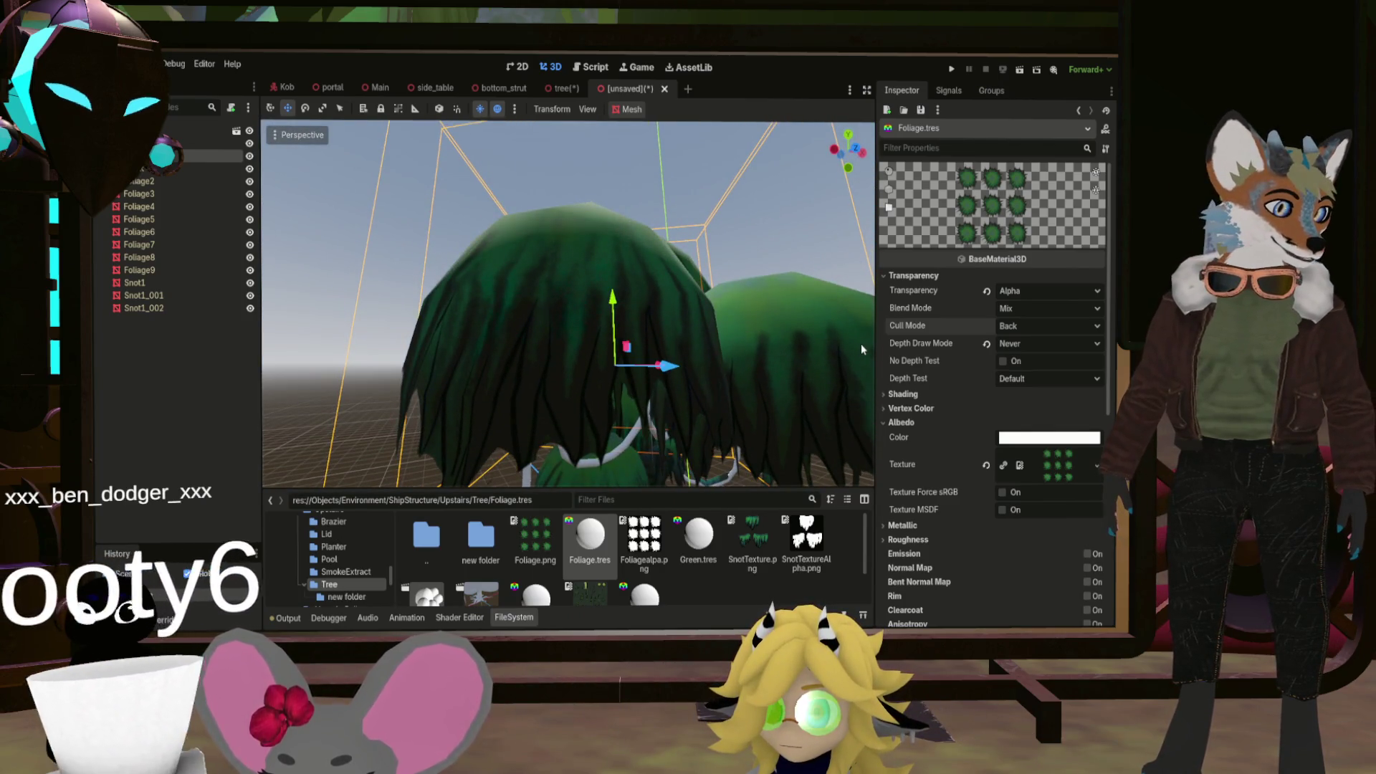
{"action": "left_click", "coordinate": [1003, 362]}
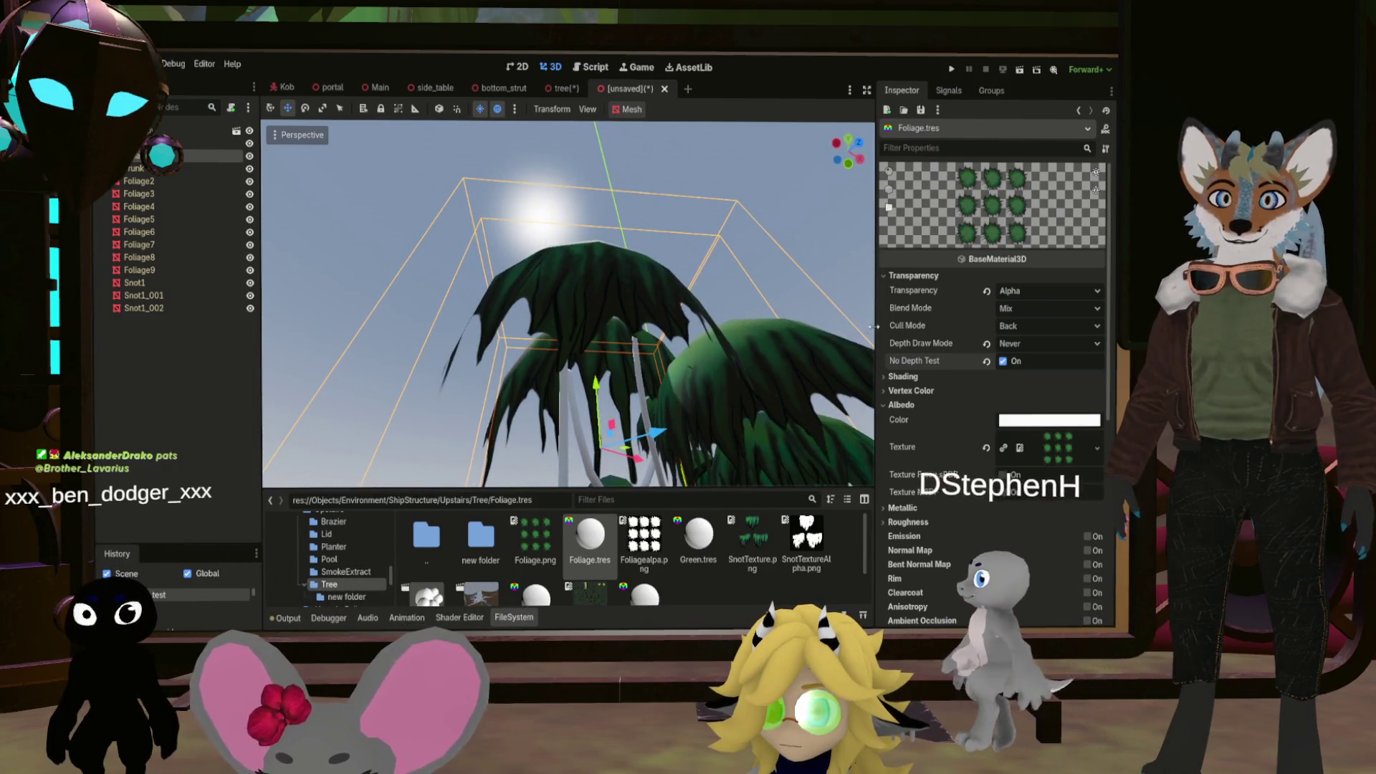
{"action": "left_click", "coordinate": [1048, 326]}
{"action": "left_click", "coordinate": [1032, 375]}
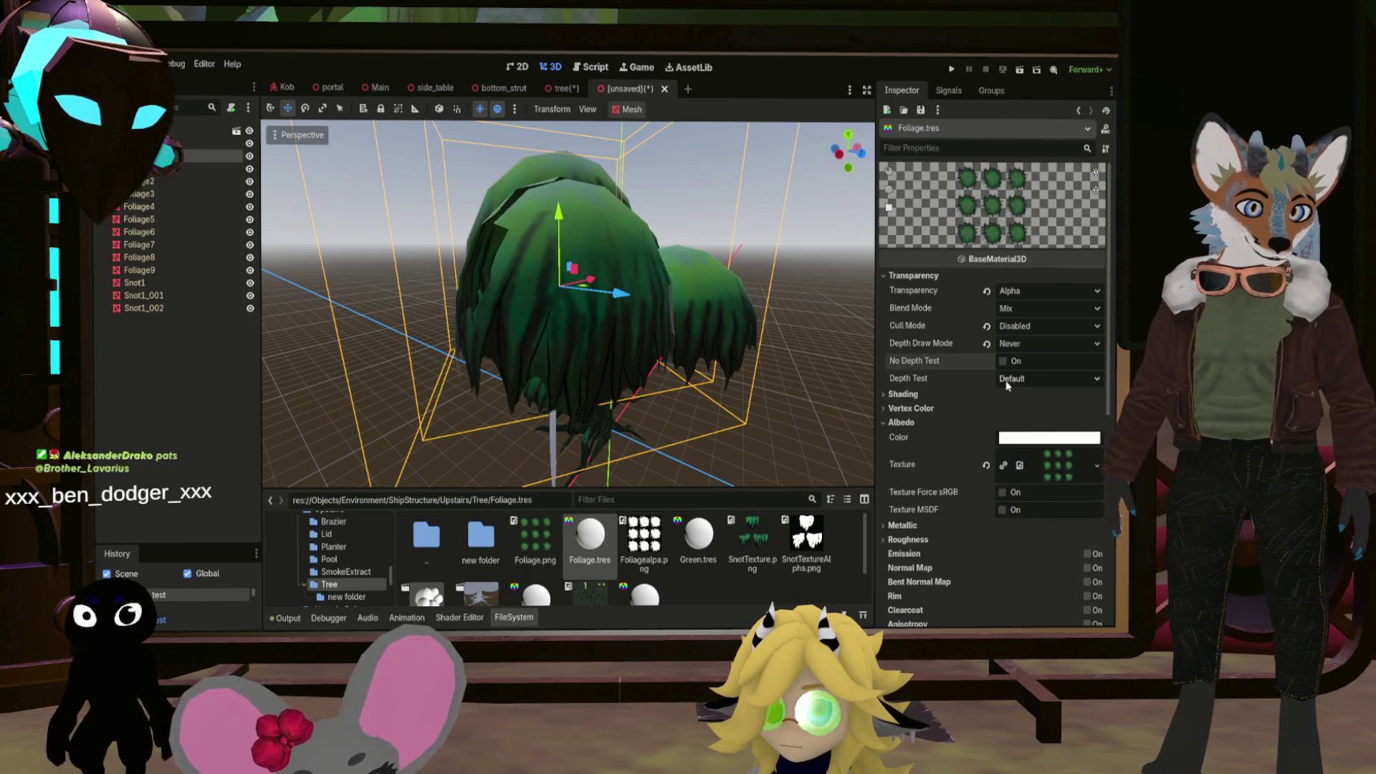
{"action": "left_click", "coordinate": [1018, 416]}
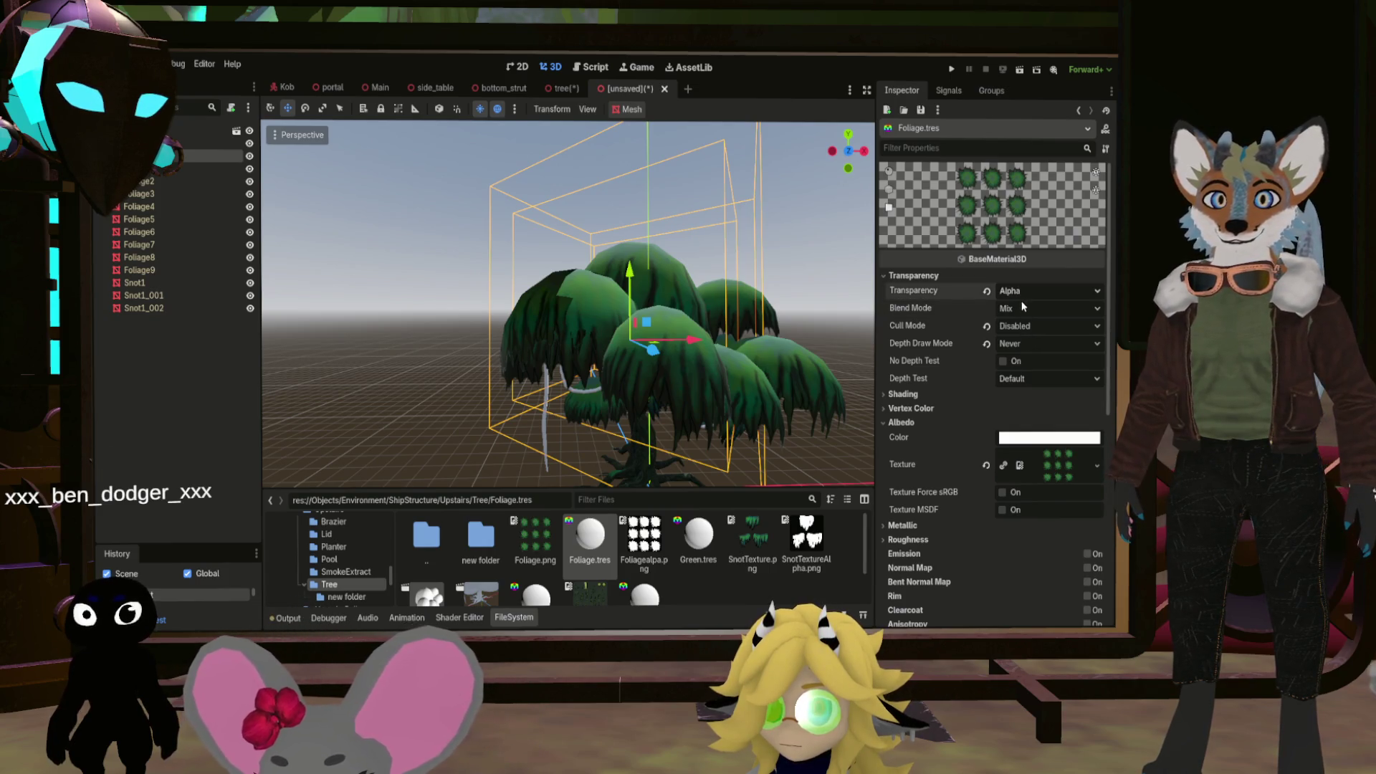
{"action": "left_click_drag", "start_coordinate": [701, 340], "coordinate": [622, 338]}
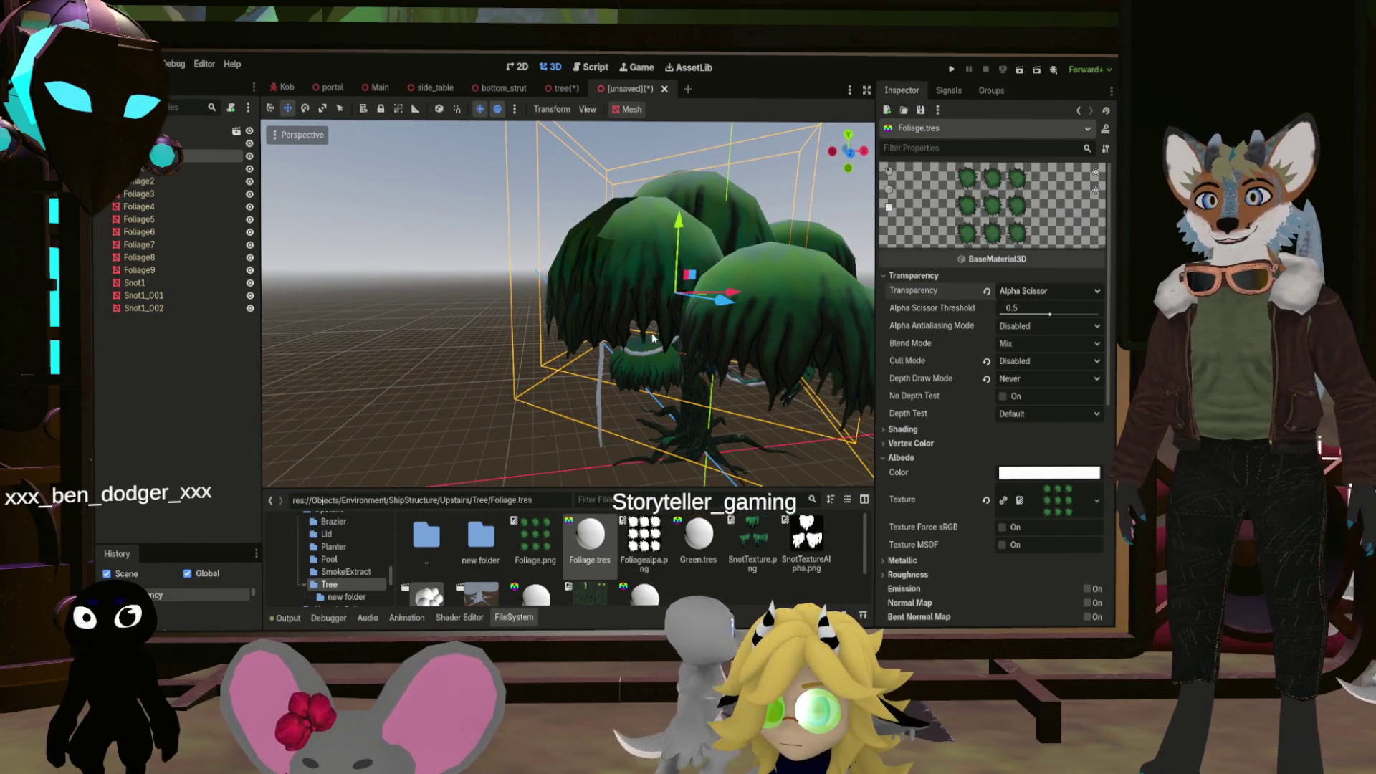
{"action": "key", "text": "ctrl+z"}
{"action": "left_click_drag", "start_coordinate": [653, 338], "coordinate": [692, 324]}
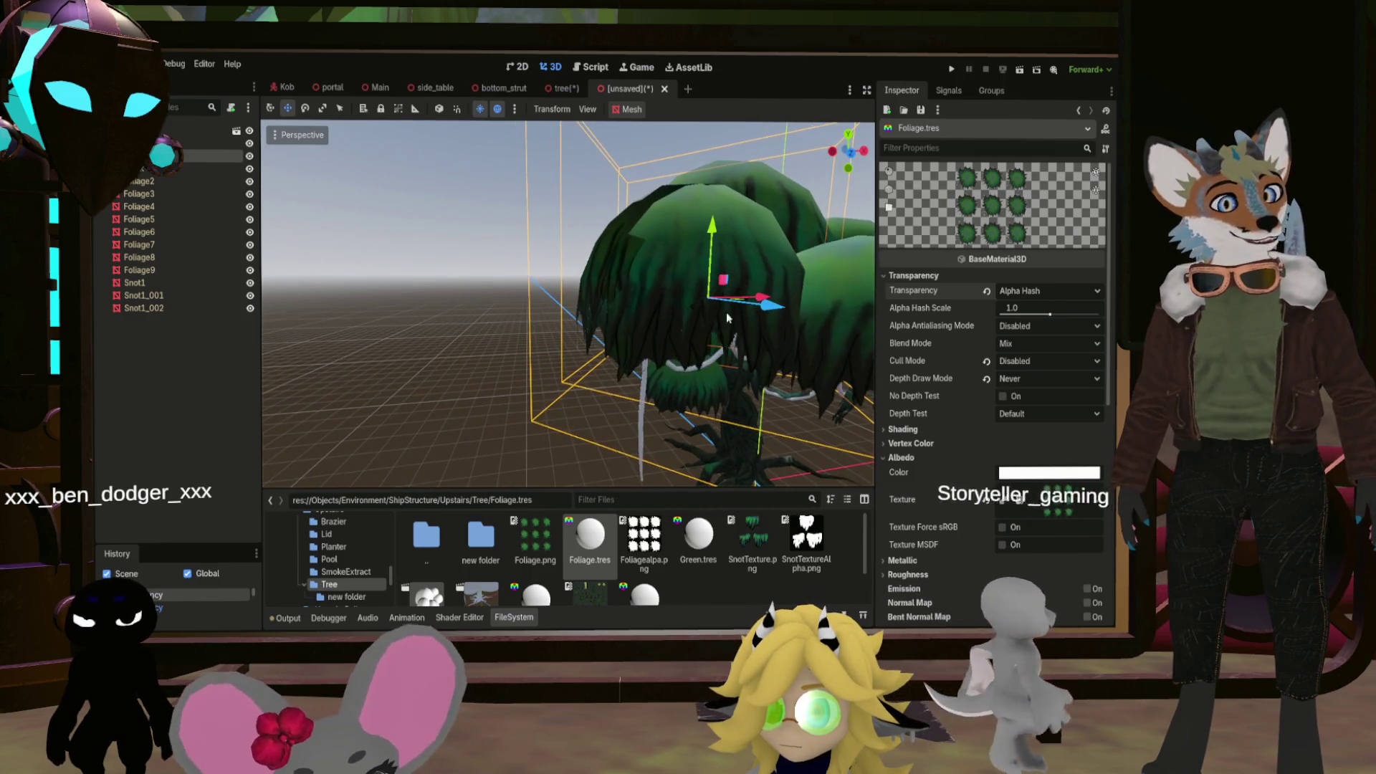
{"action": "key", "text": "ctrl+z"}
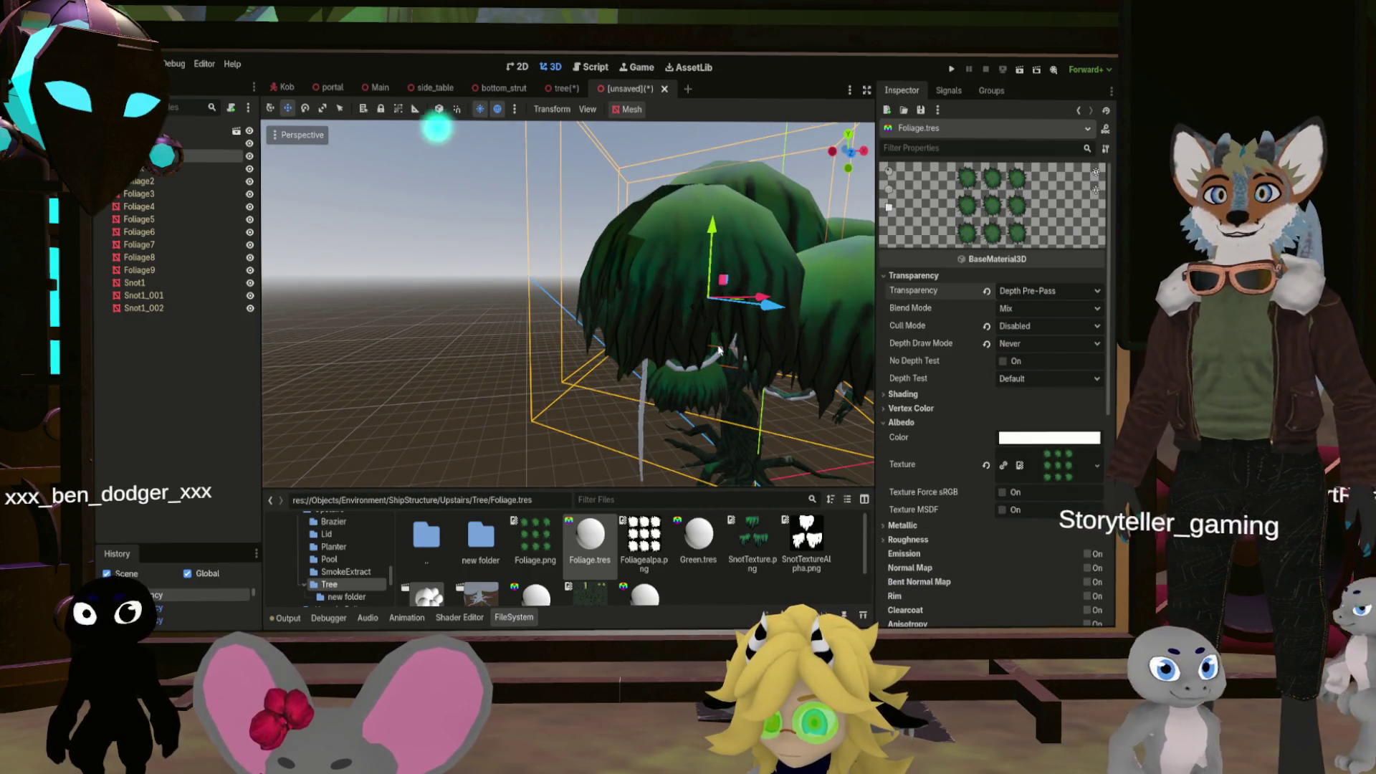
{"action": "left_click_drag", "start_coordinate": [718, 349], "coordinate": [688, 344]}
{"action": "scroll", "coordinate": [566, 305], "scroll_direction": "down", "scroll_amount": 3}
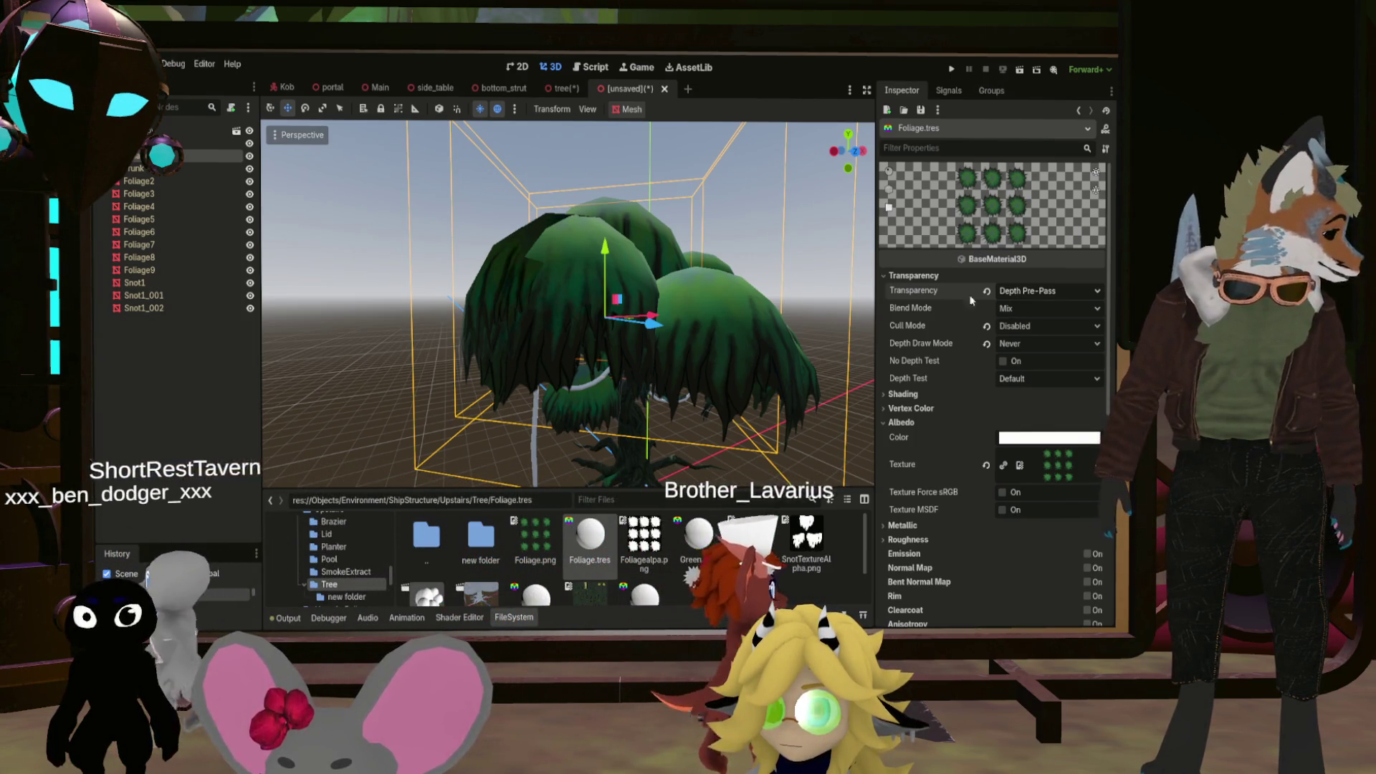
{"action": "scroll", "coordinate": [598, 352], "scroll_direction": "up", "scroll_amount": 4}
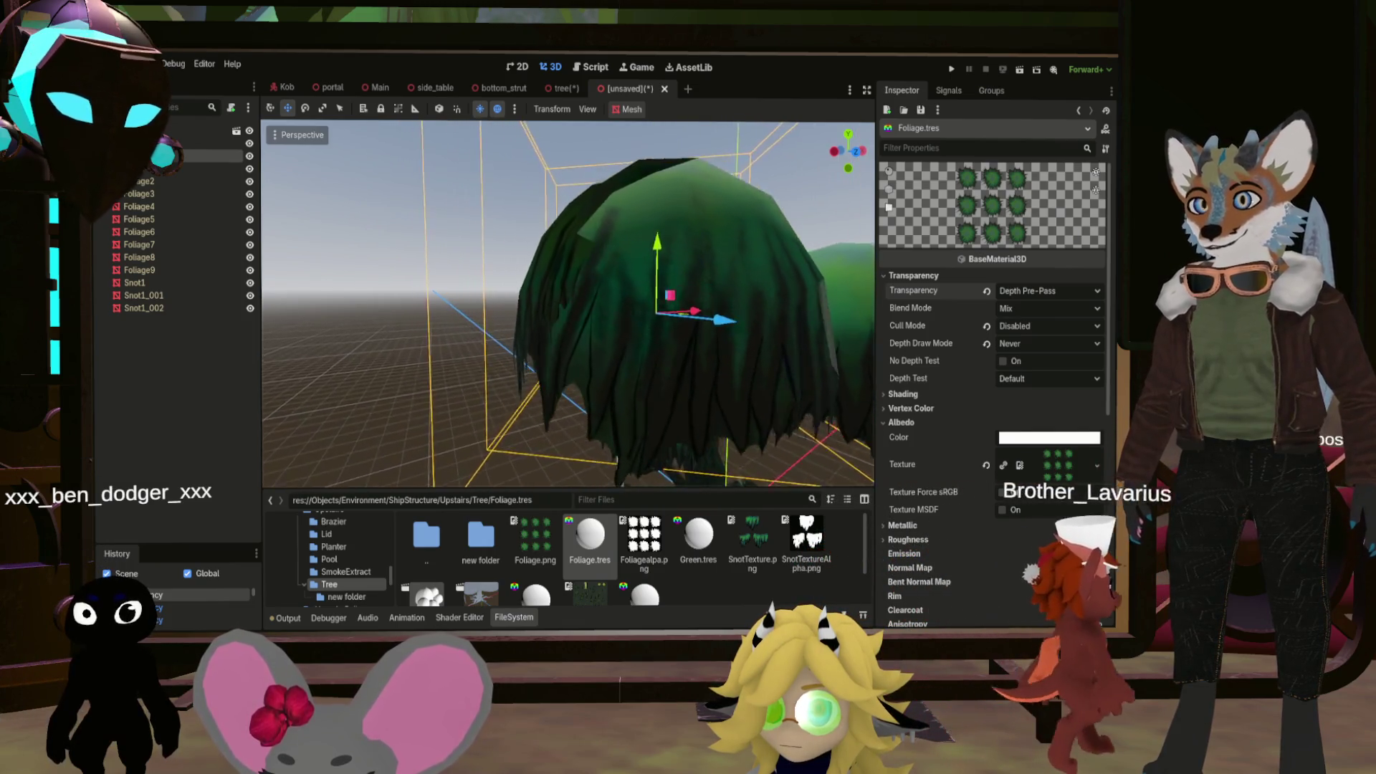
{"action": "scroll", "coordinate": [568, 304], "scroll_direction": "down", "scroll_amount": 5}
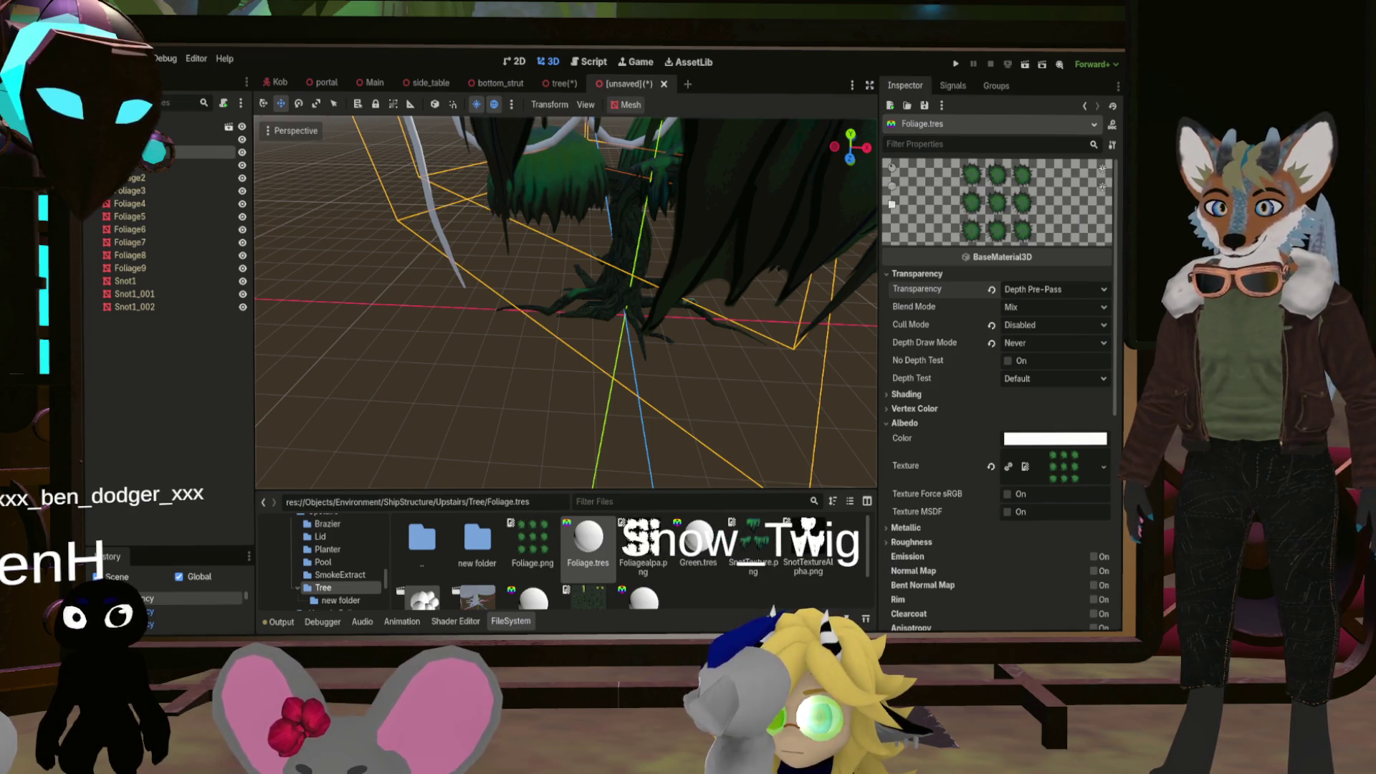
{"action": "key", "text": "f"}
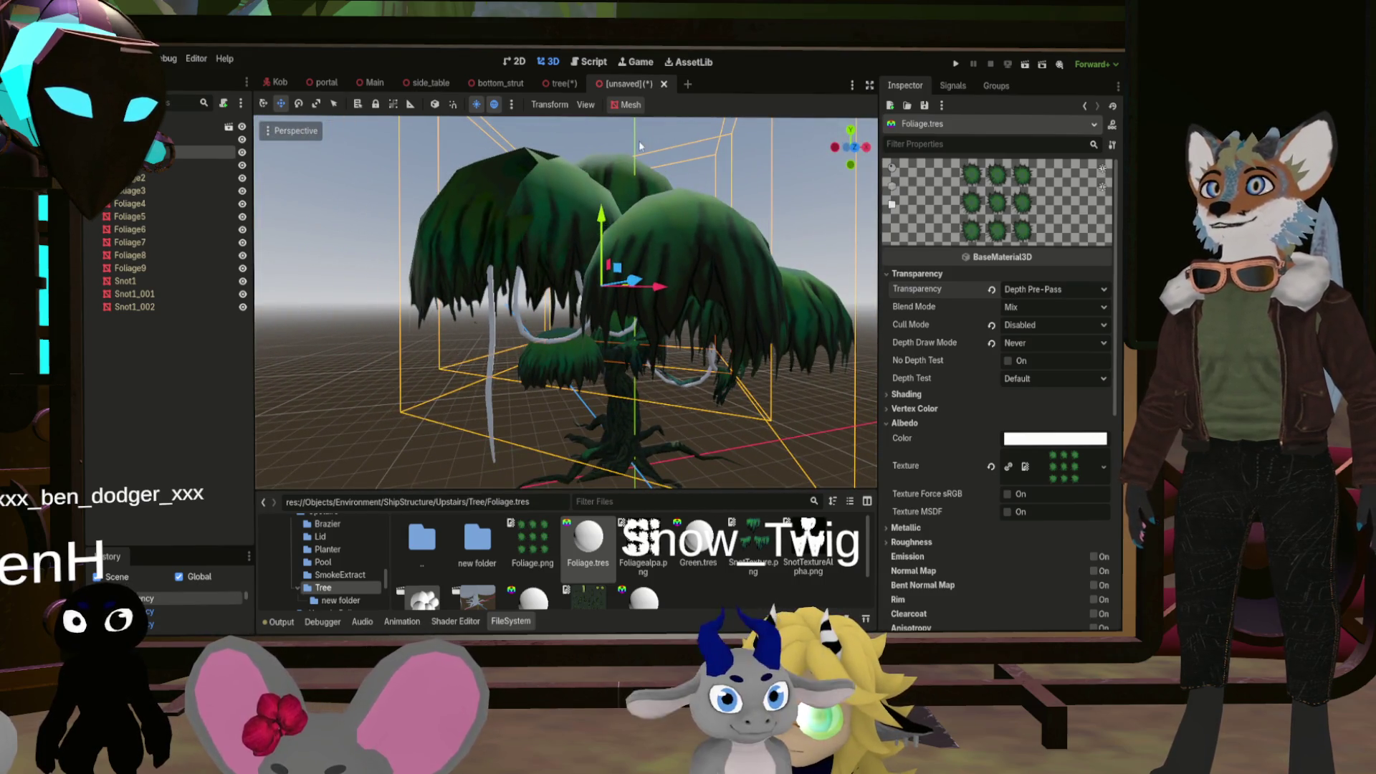
{"action": "left_click", "coordinate": [664, 84]}
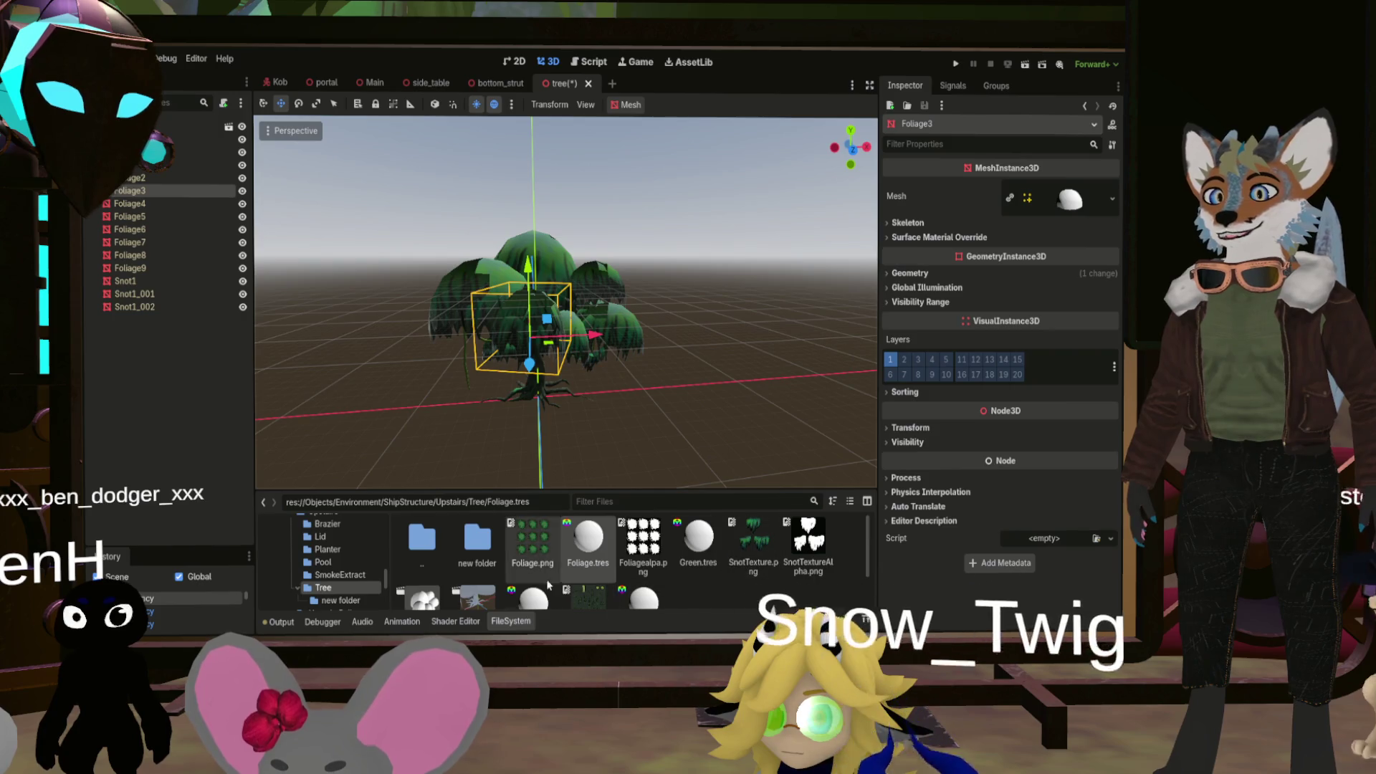
Browse from the new folder back to Tree, into SwampTree, and open Tree.gltf
{"action": "double_click", "coordinate": [478, 541]}
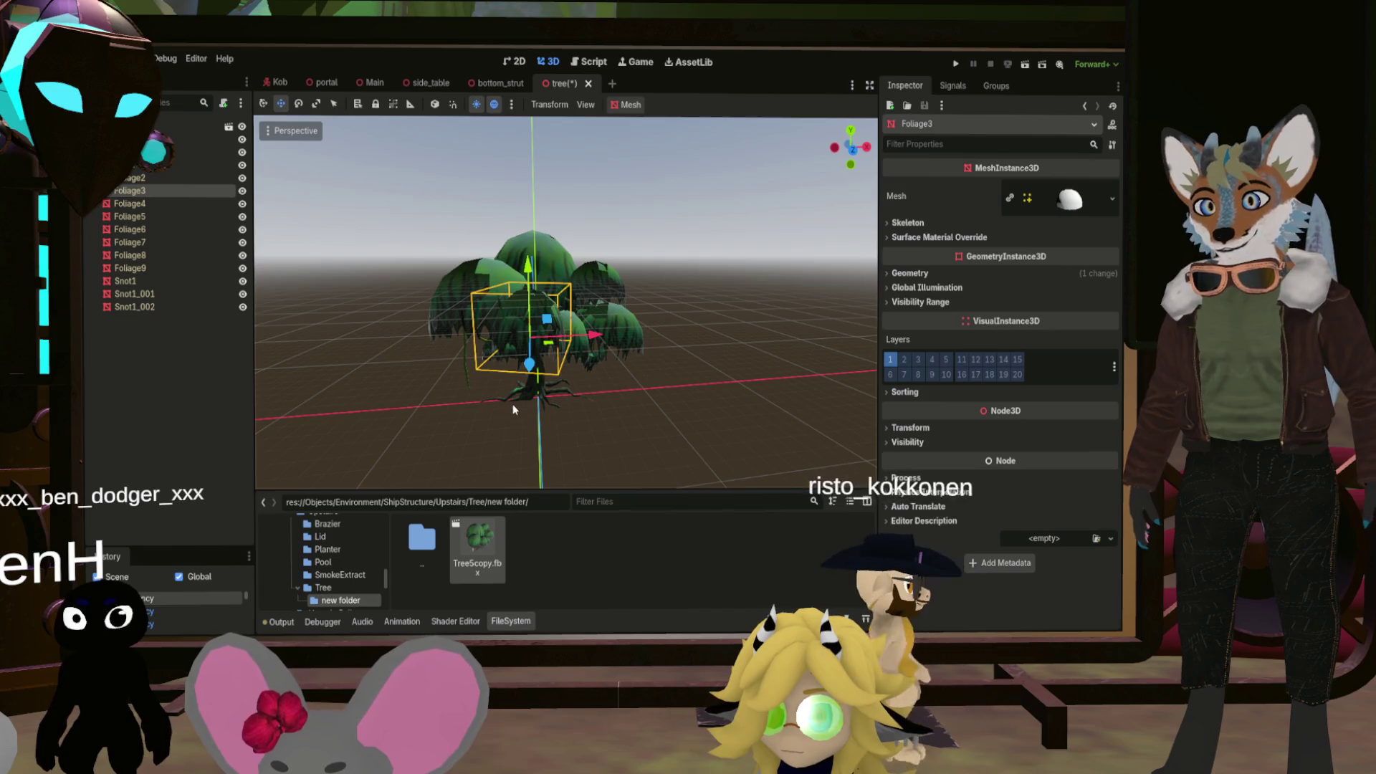
{"action": "double_click", "coordinate": [437, 549]}
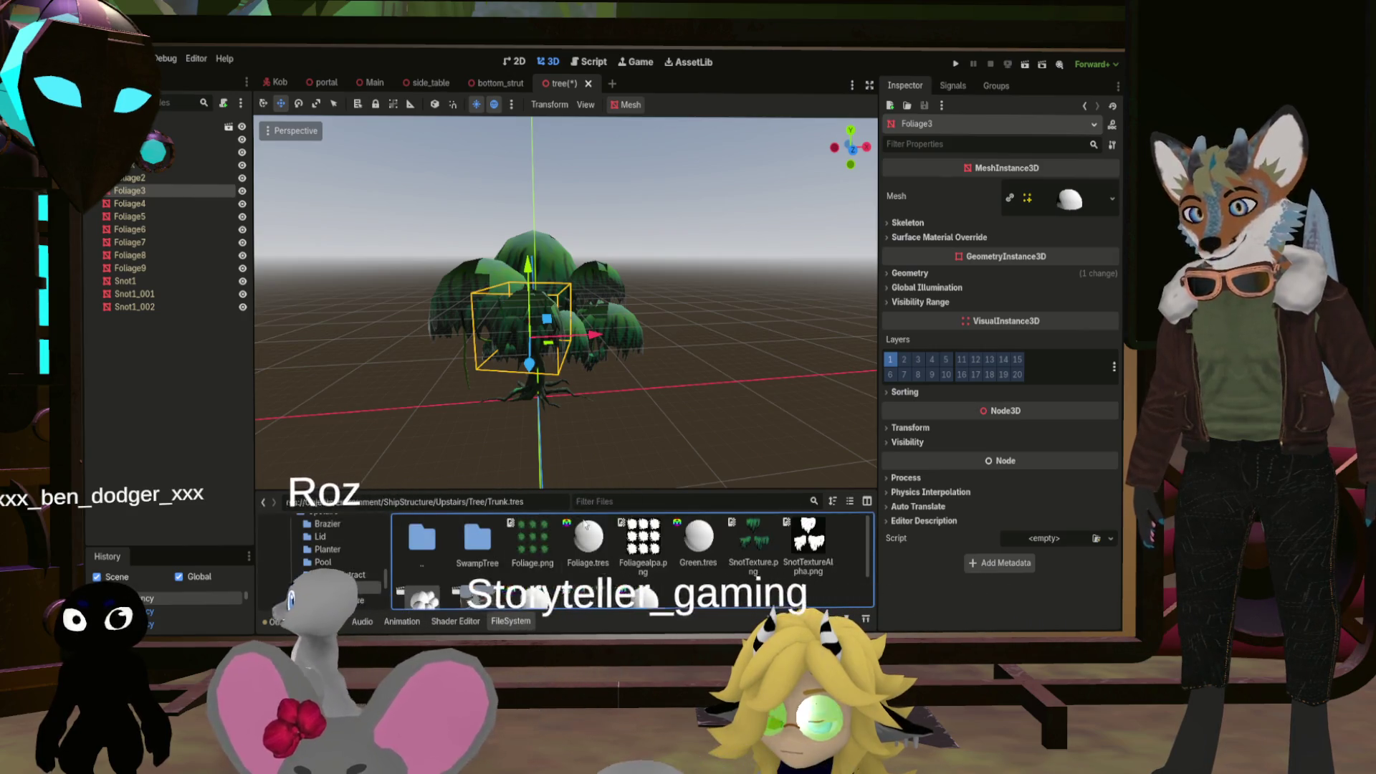
{"action": "double_click", "coordinate": [492, 540]}
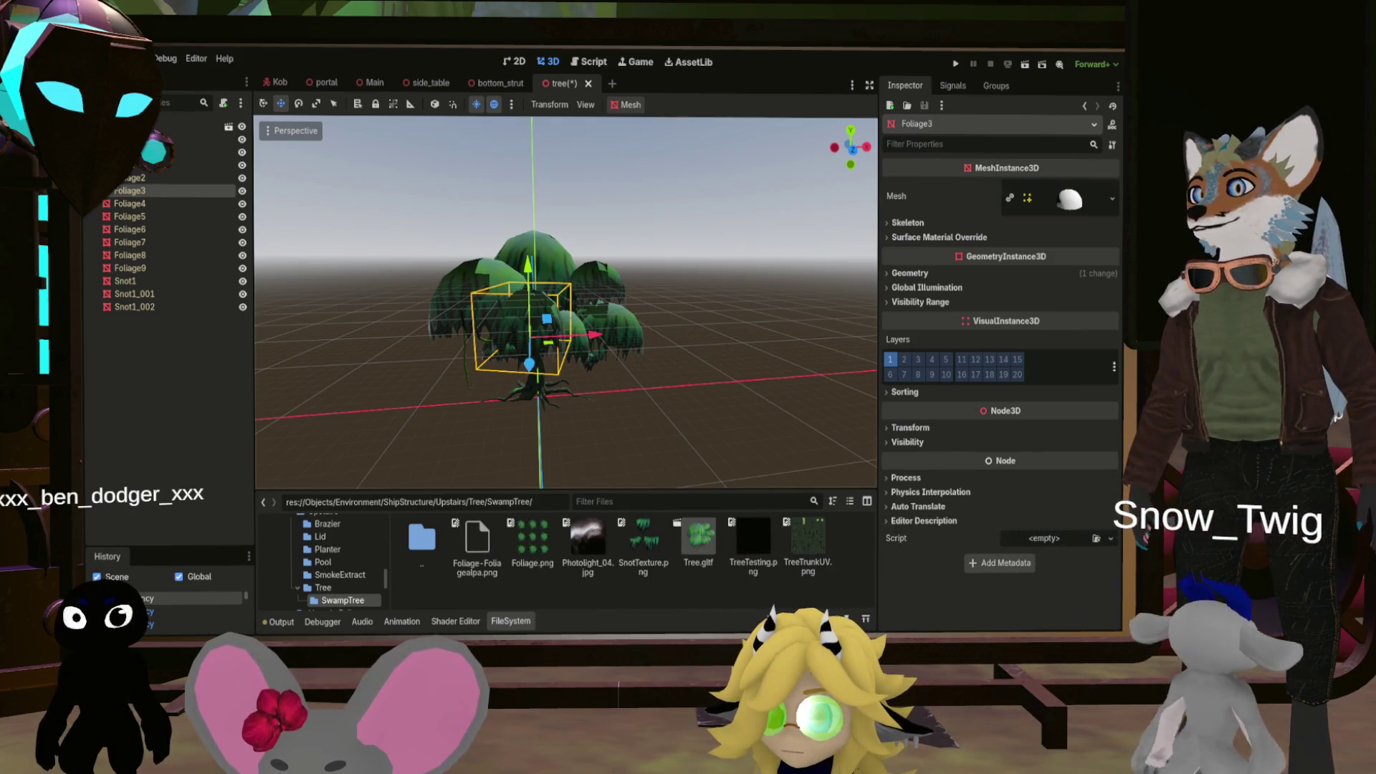
{"action": "double_click", "coordinate": [698, 544]}
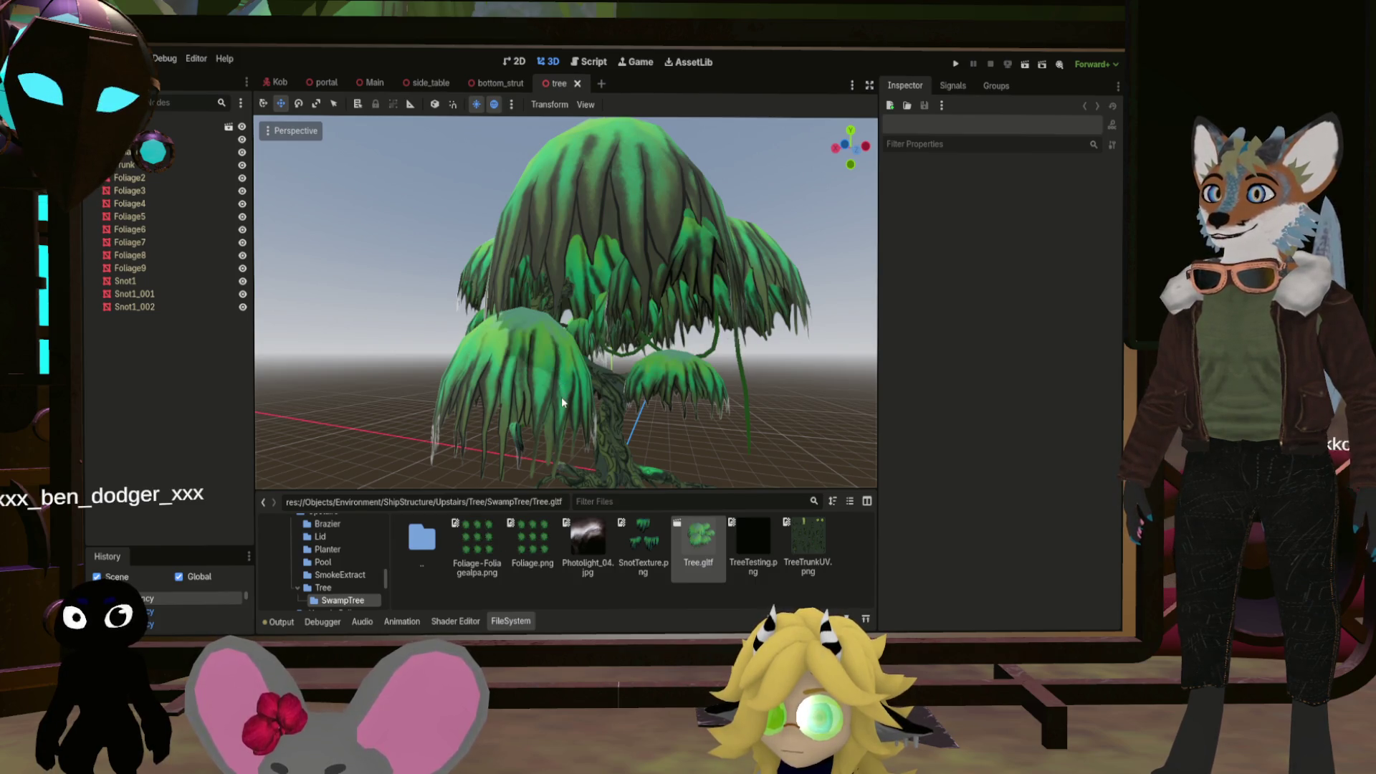
Return from SwampTree to the Tree folder's material and texture files
{"action": "double_click", "coordinate": [431, 548]}
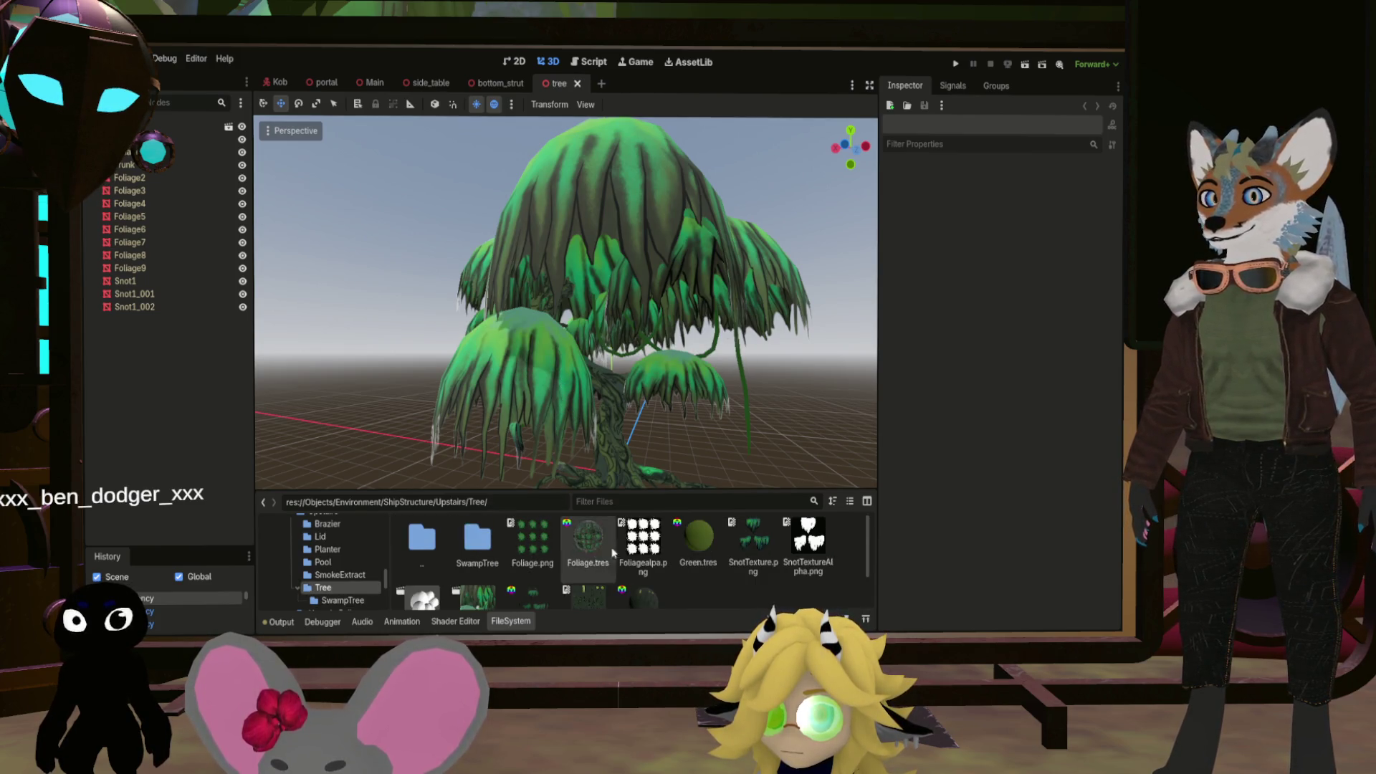
{"action": "scroll", "coordinate": [714, 554], "scroll_direction": "down", "scroll_amount": 1}
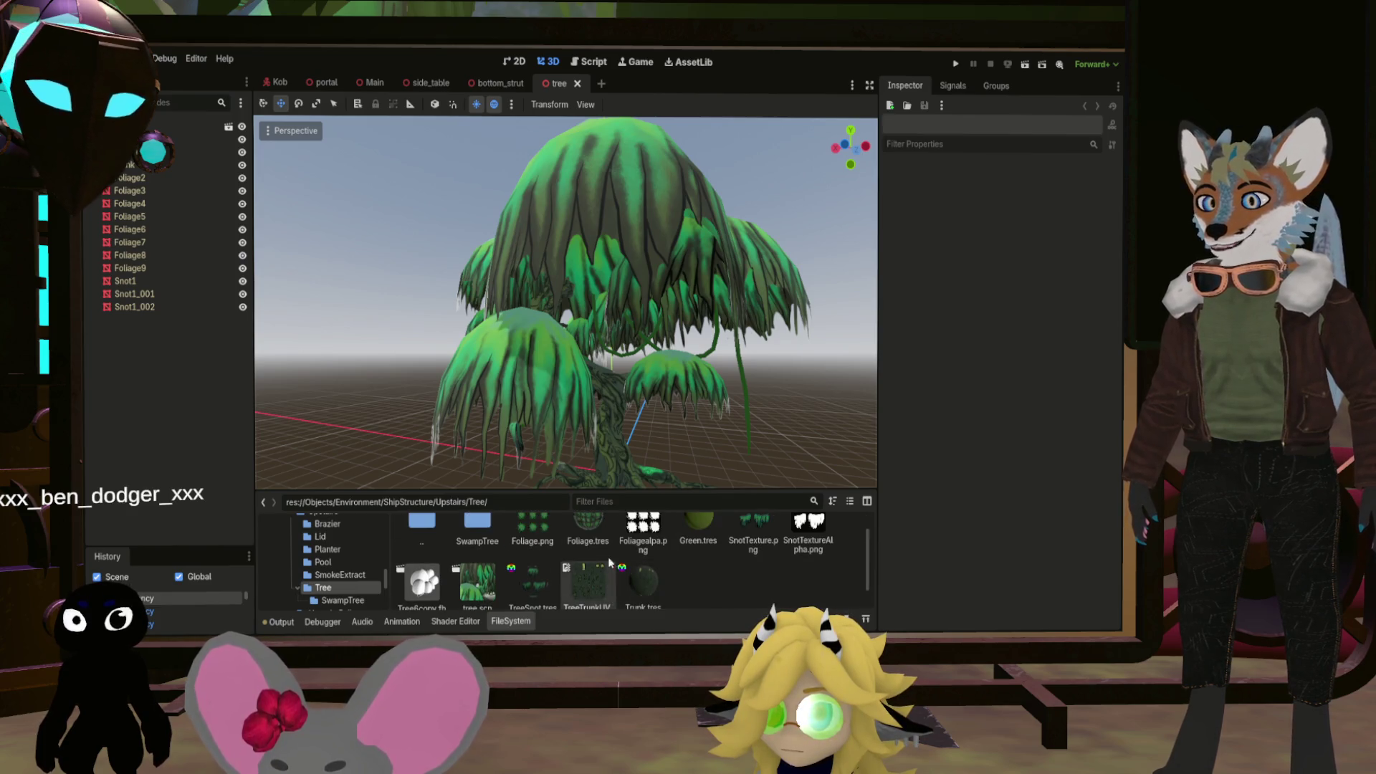
In the Main scene, add tree.scn as a child of TopPlanter
{"action": "left_click", "coordinate": [373, 83]}
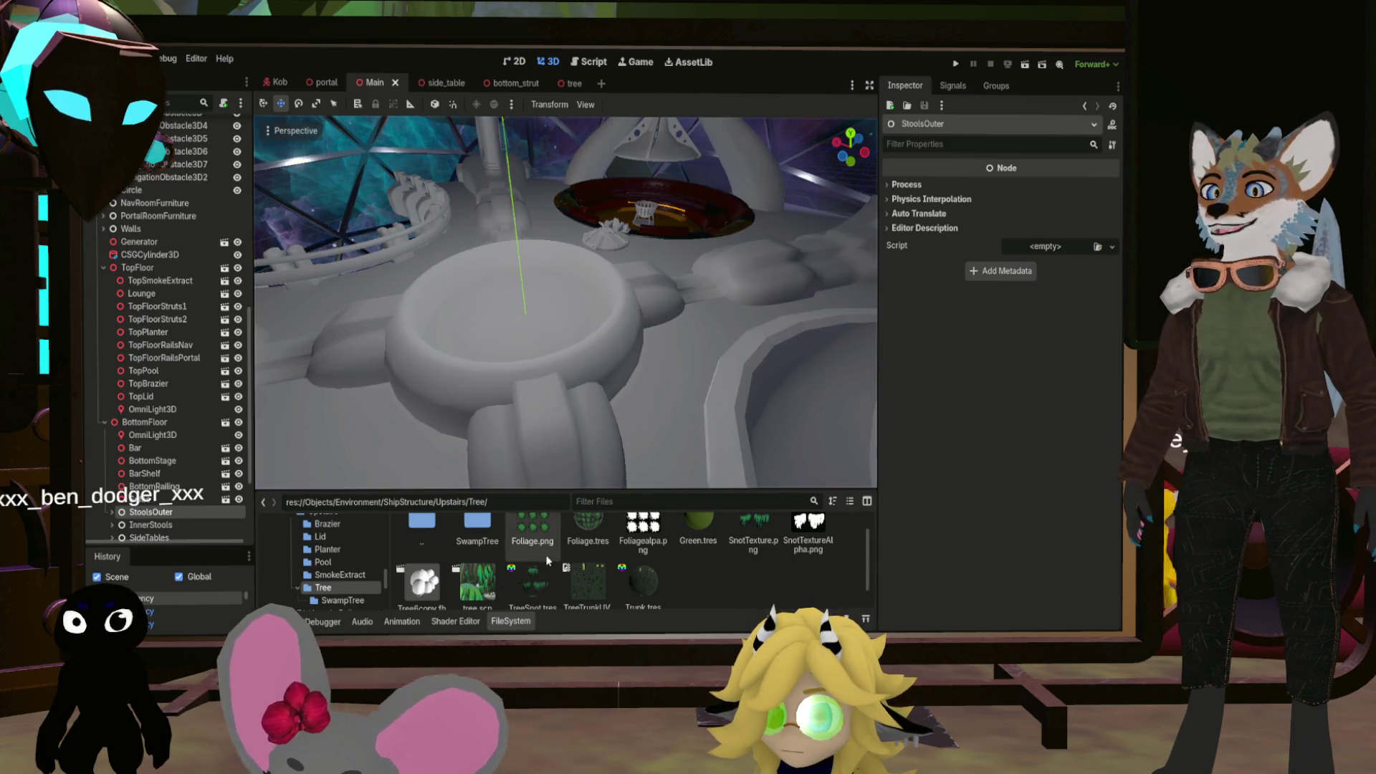
{"action": "scroll", "coordinate": [484, 575], "scroll_direction": "down", "scroll_amount": 1}
{"action": "mouse_move", "coordinate": [484, 576]}
{"action": "left_mouse_down"}
{"action": "mouse_move", "coordinate": [322, 430]}
{"action": "mouse_move", "coordinate": [215, 487]}
{"action": "mouse_move", "coordinate": [142, 274]}
{"action": "left_mouse_up"}
{"action": "left_click_drag", "start_coordinate": [197, 370], "coordinate": [165, 332]}
{"action": "scroll", "coordinate": [656, 353], "scroll_direction": "up", "scroll_amount": 5}
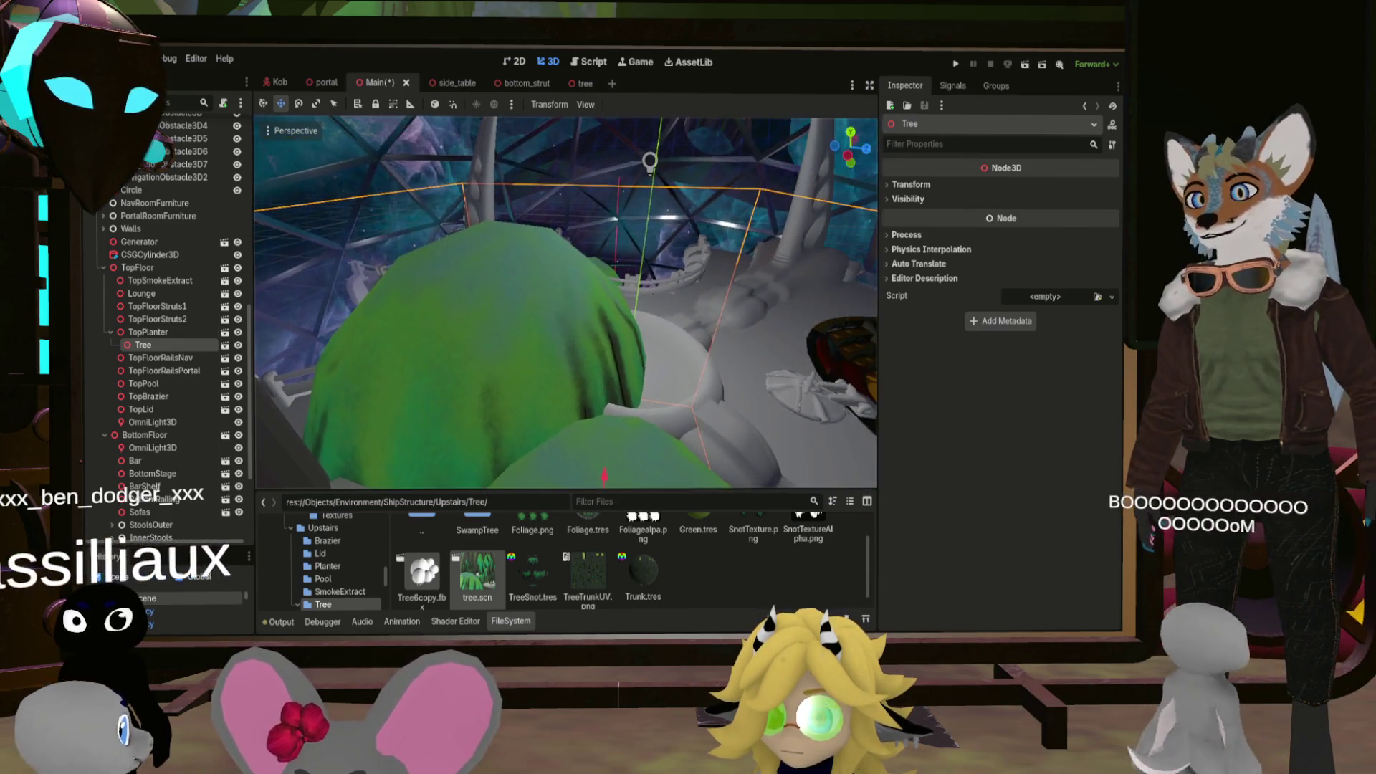
Move the tree along X and upward into the top-floor planter, showing its Transform
{"action": "left_click_drag", "start_coordinate": [629, 467], "coordinate": [650, 286]}
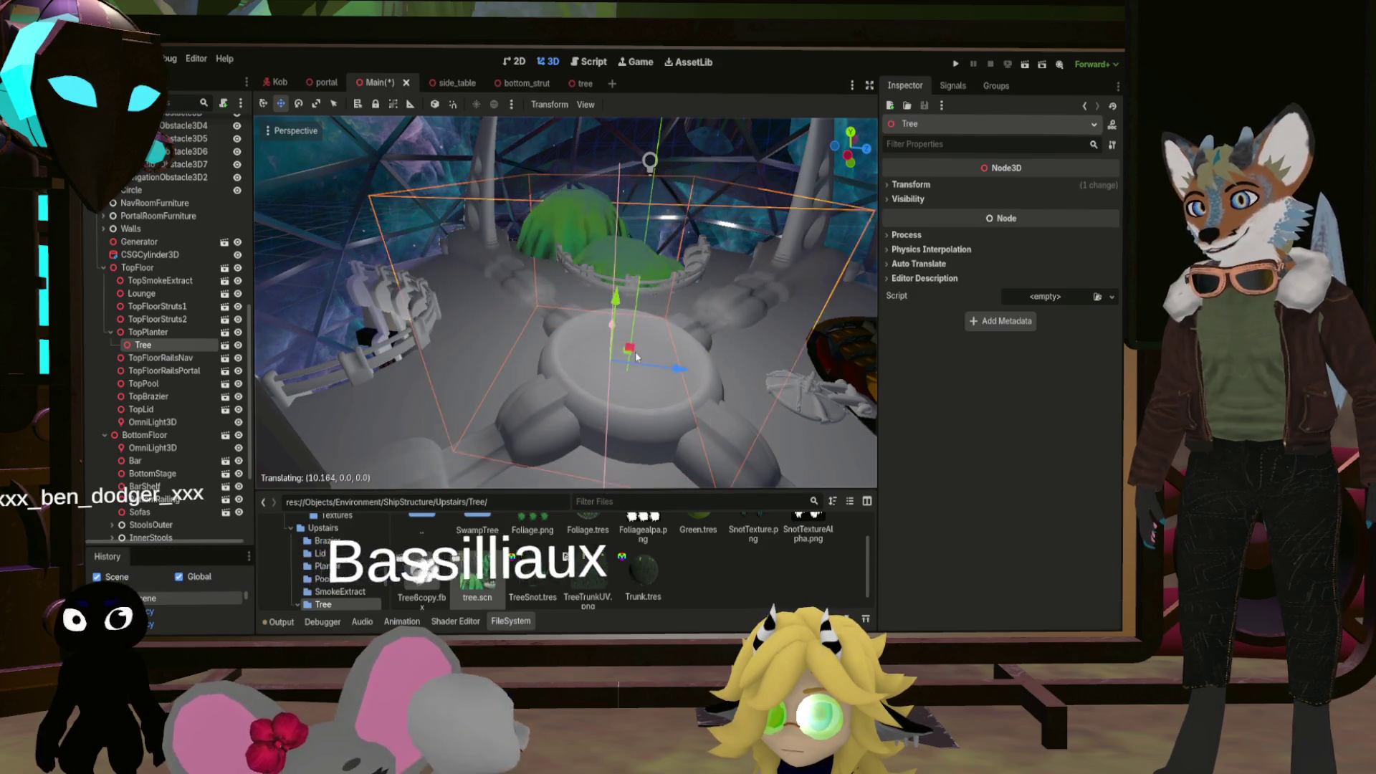
{"action": "mouse_move", "coordinate": [616, 387]}
{"action": "left_mouse_down"}
{"action": "mouse_move", "coordinate": [605, 254]}
{"action": "mouse_move", "coordinate": [625, 179]}
{"action": "left_mouse_up"}
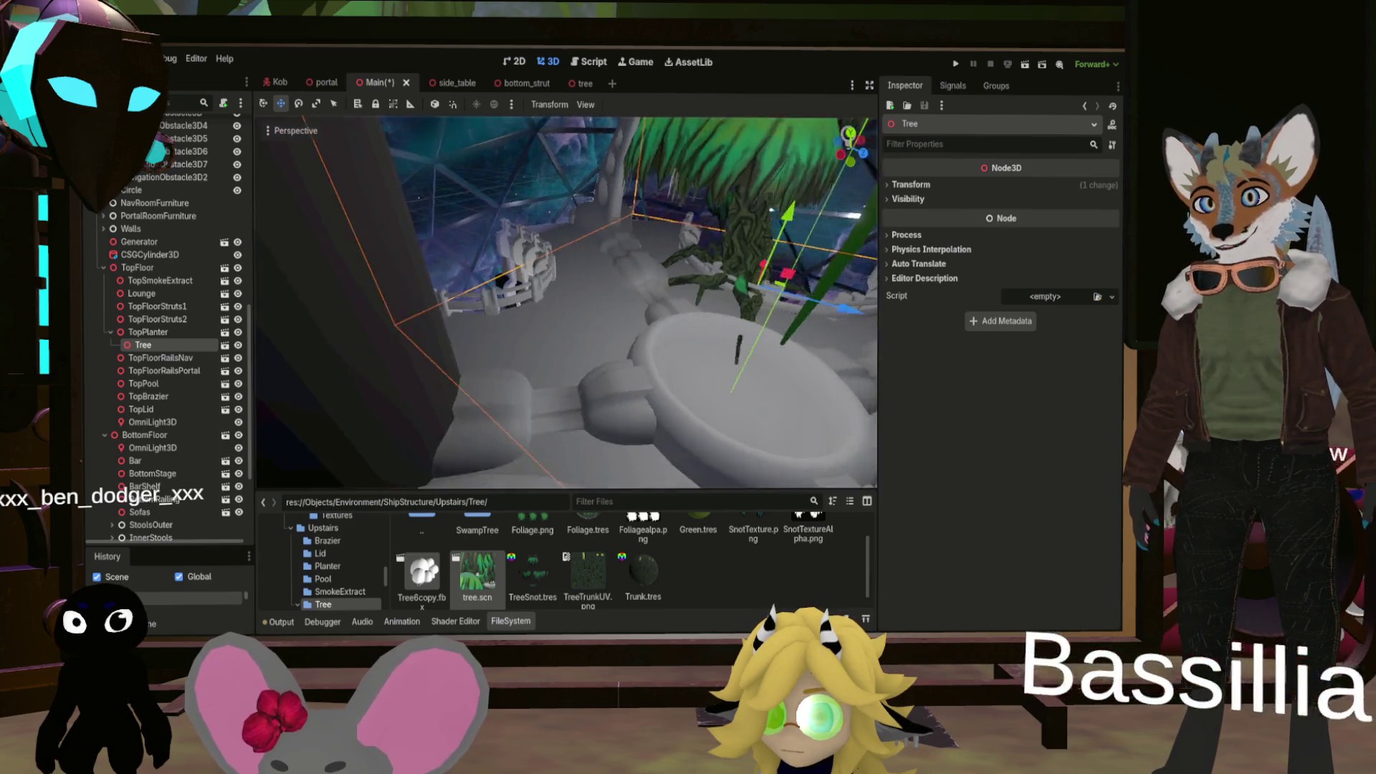
{"action": "scroll", "coordinate": [625, 179], "scroll_direction": "up", "scroll_amount": 5}
{"action": "scroll", "coordinate": [567, 301], "scroll_direction": "down", "scroll_amount": 5}
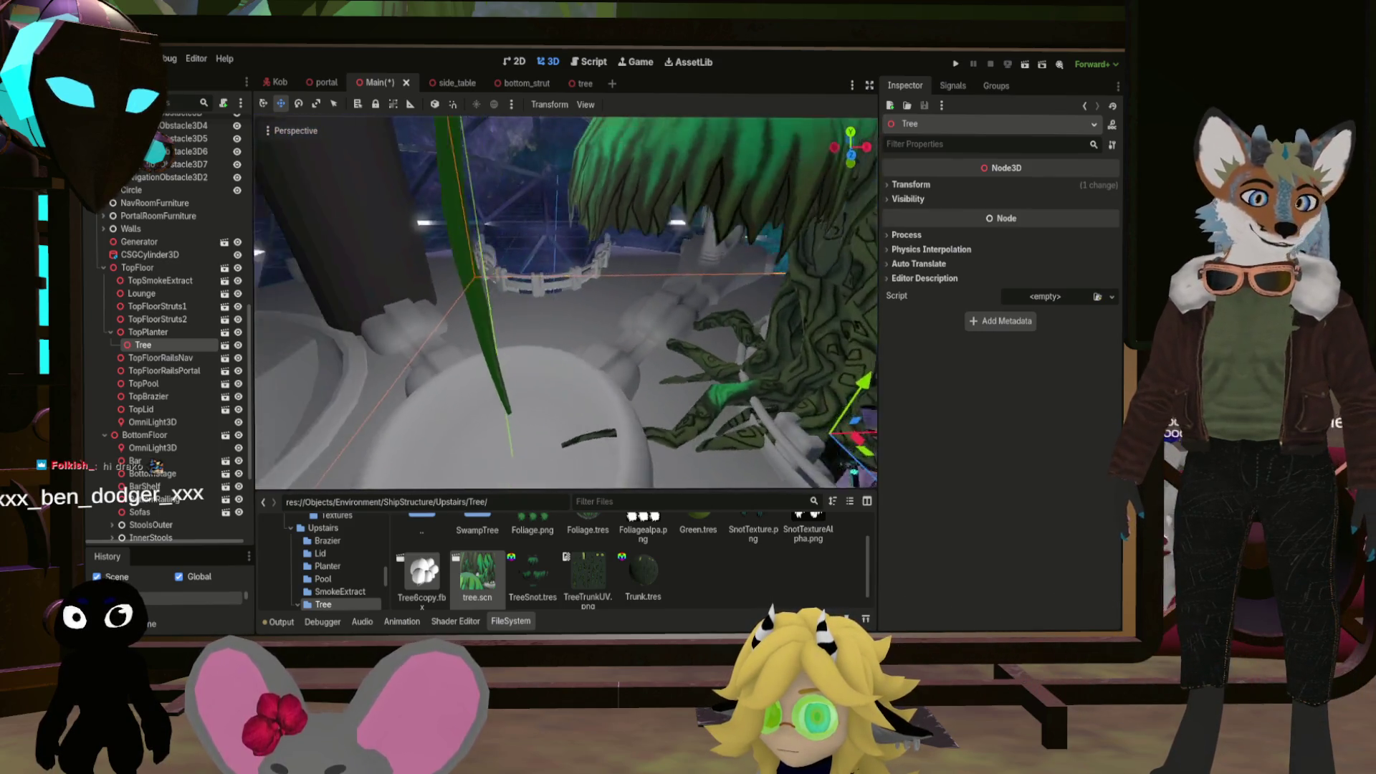
{"action": "left_click_drag", "start_coordinate": [617, 407], "coordinate": [587, 413]}
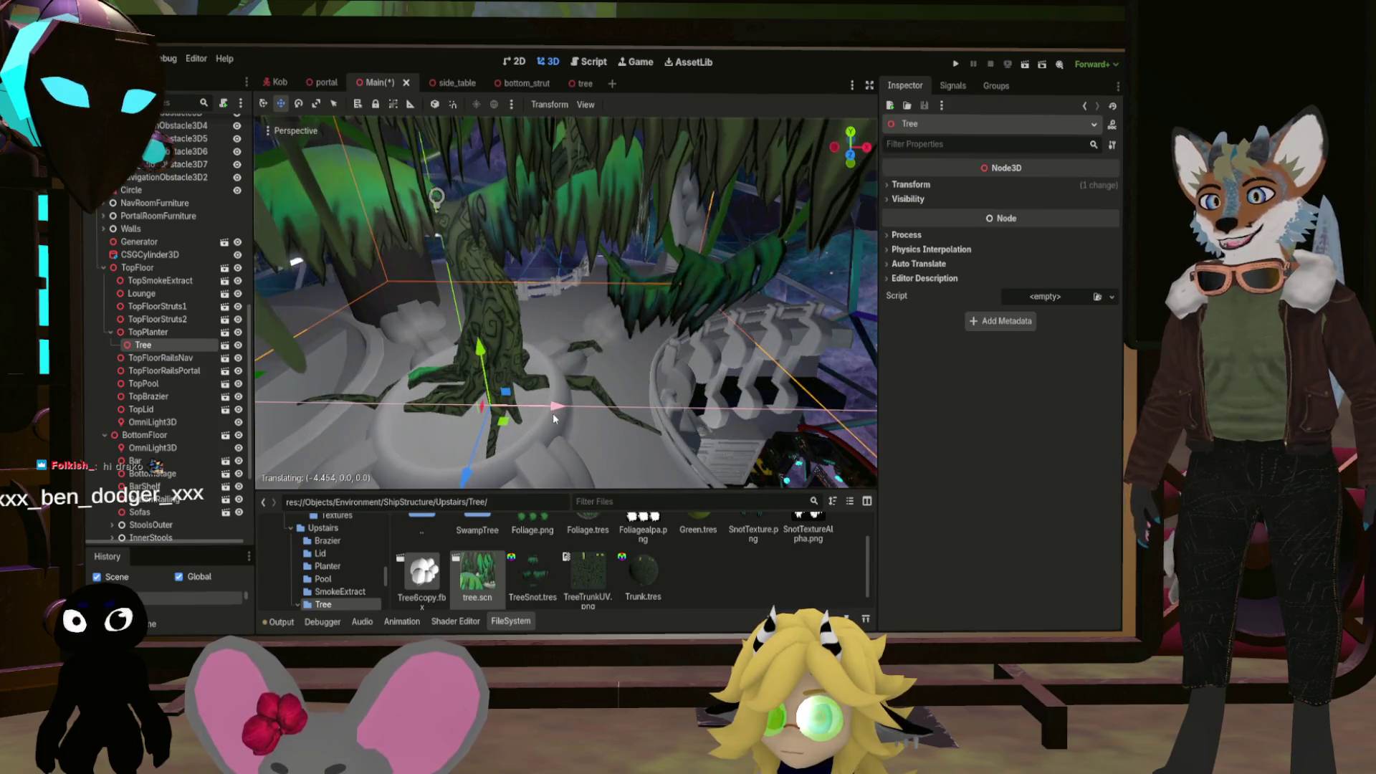
{"action": "scroll", "coordinate": [637, 343], "scroll_direction": "up", "scroll_amount": 3}
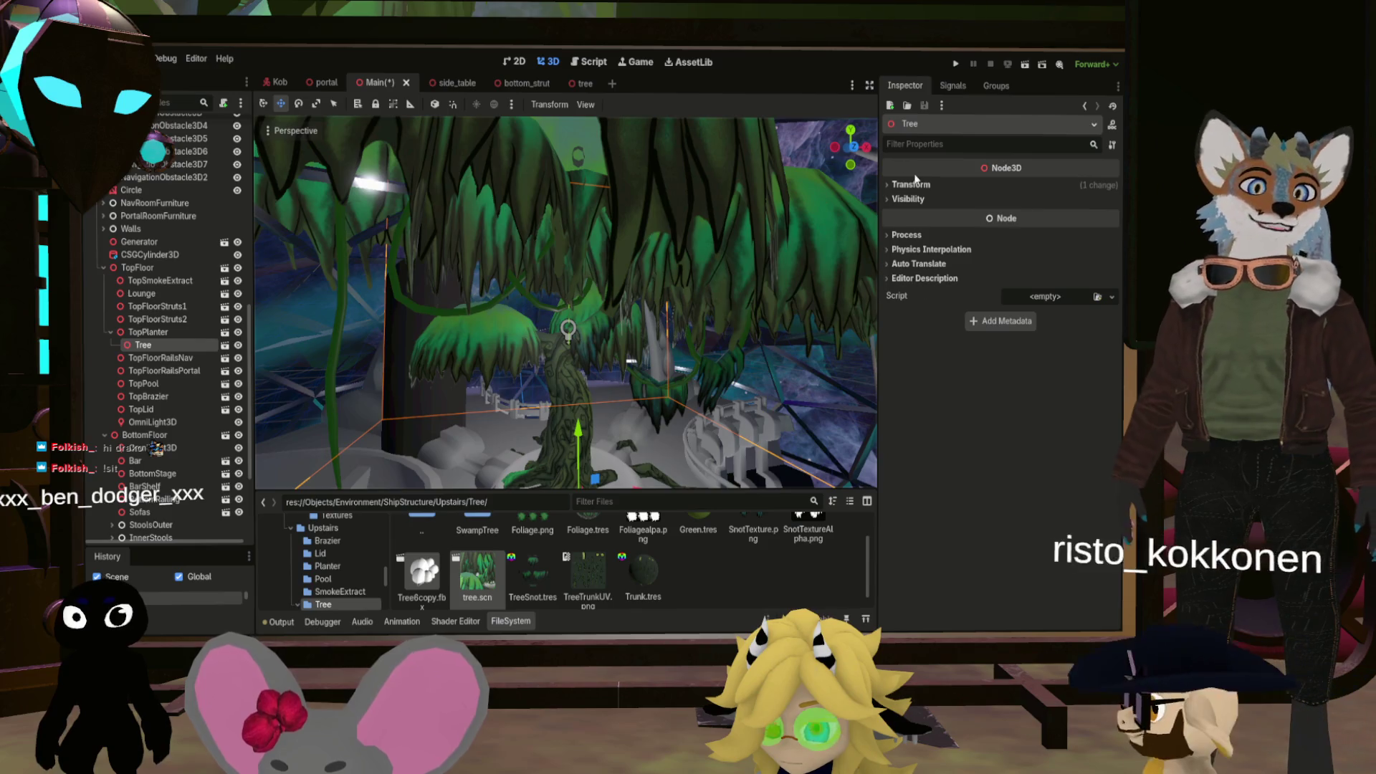
{"action": "left_click", "coordinate": [914, 184]}
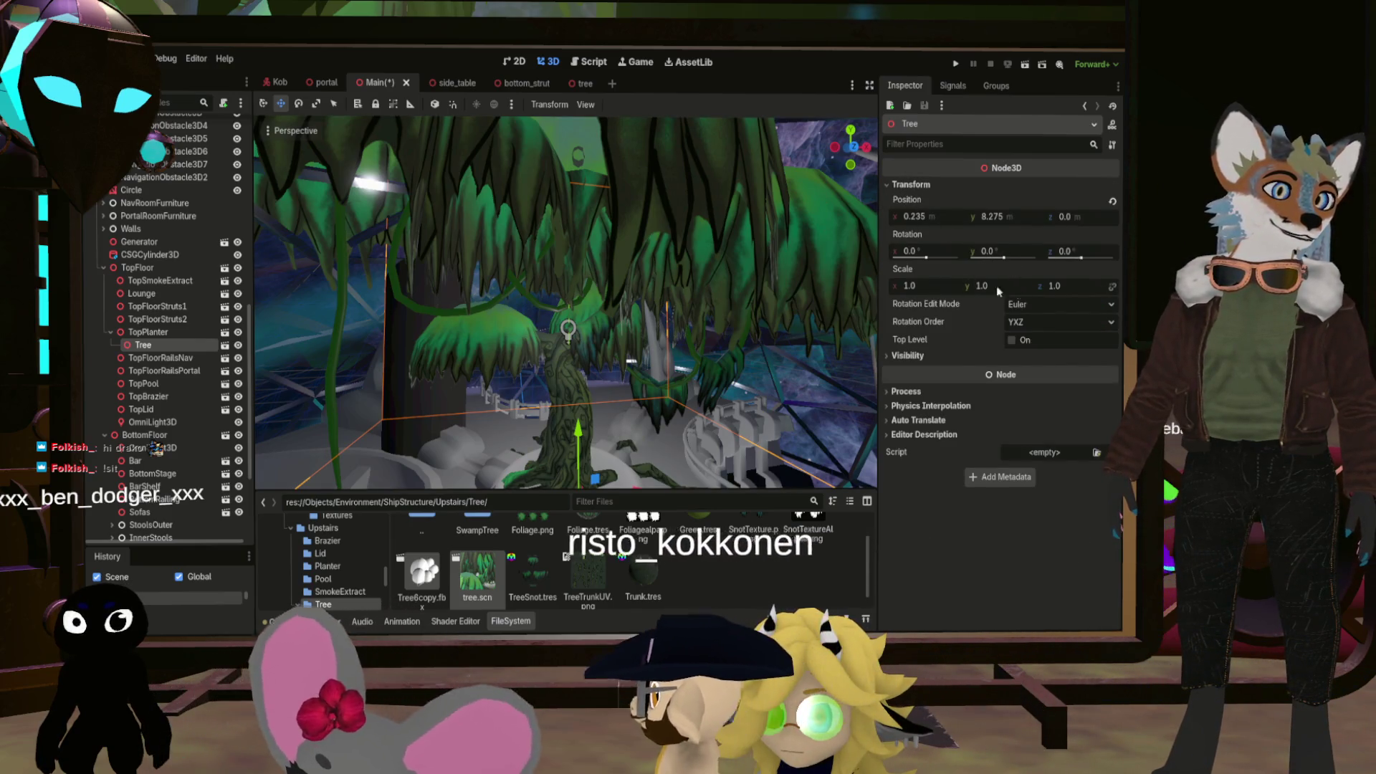
Shrink the tree to 0.44 scale and shift it slightly along Z into the planter
{"action": "left_click_drag", "start_coordinate": [988, 285], "coordinate": [957, 285]}
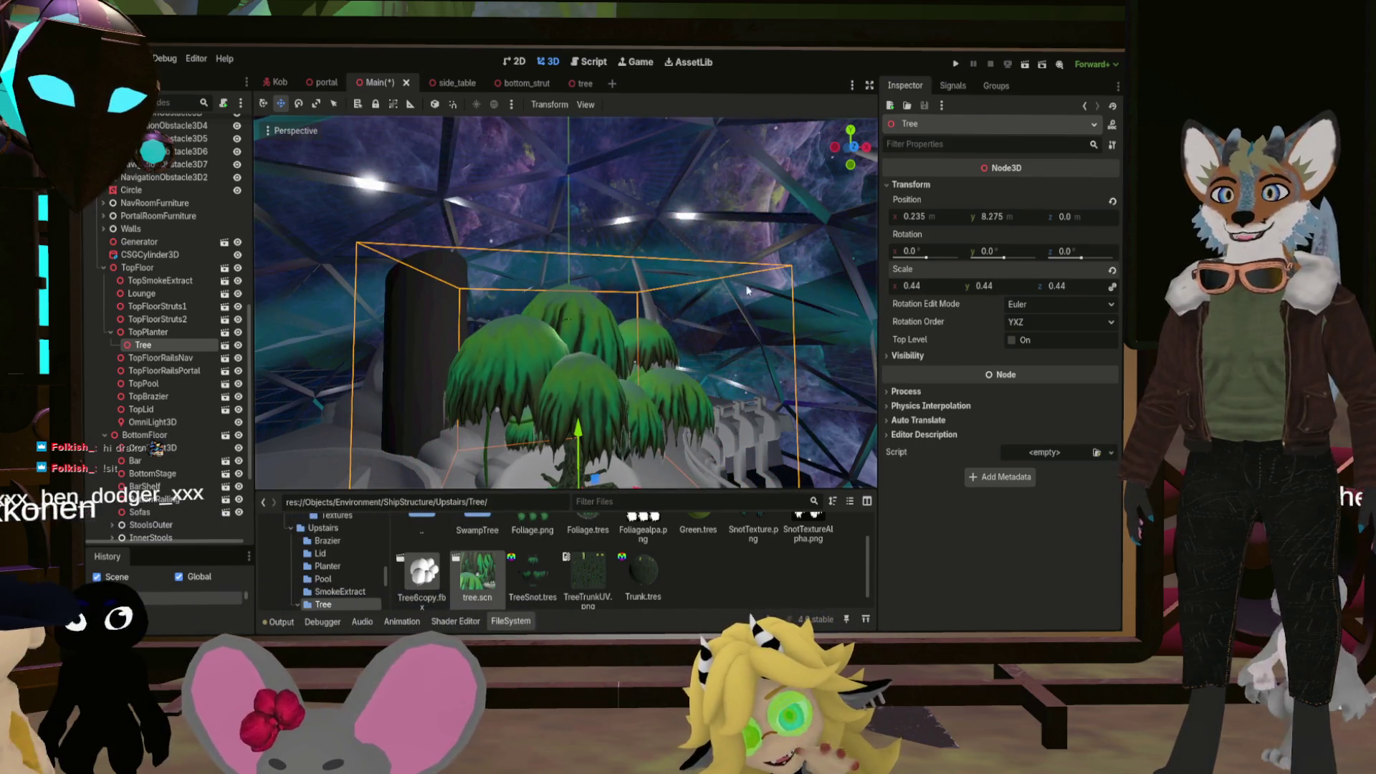
{"action": "scroll", "coordinate": [764, 281], "scroll_direction": "up", "scroll_amount": 5}
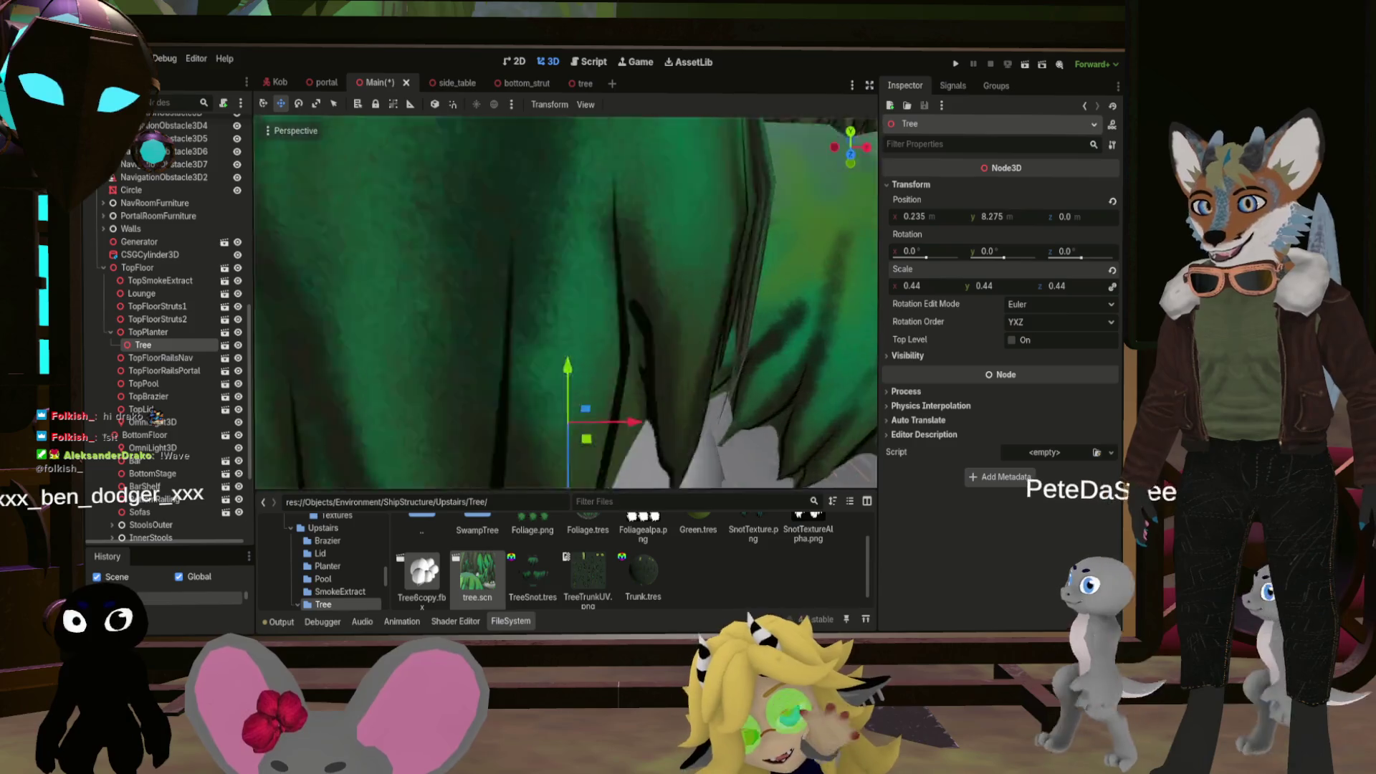
{"action": "scroll", "coordinate": [566, 301], "scroll_direction": "down", "scroll_amount": 5}
{"action": "left_click_drag", "start_coordinate": [474, 402], "coordinate": [625, 381]}
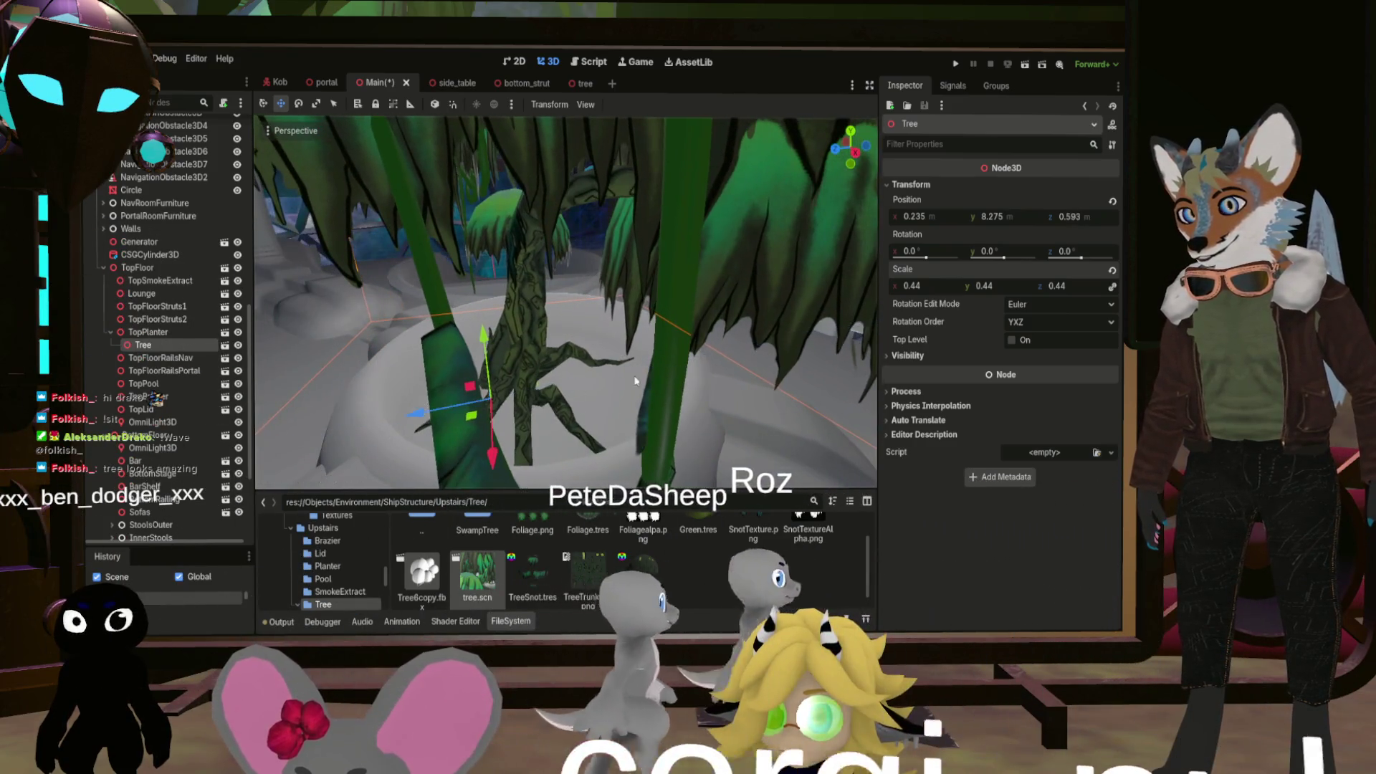
{"action": "scroll", "coordinate": [625, 376], "scroll_direction": "down", "scroll_amount": 5}
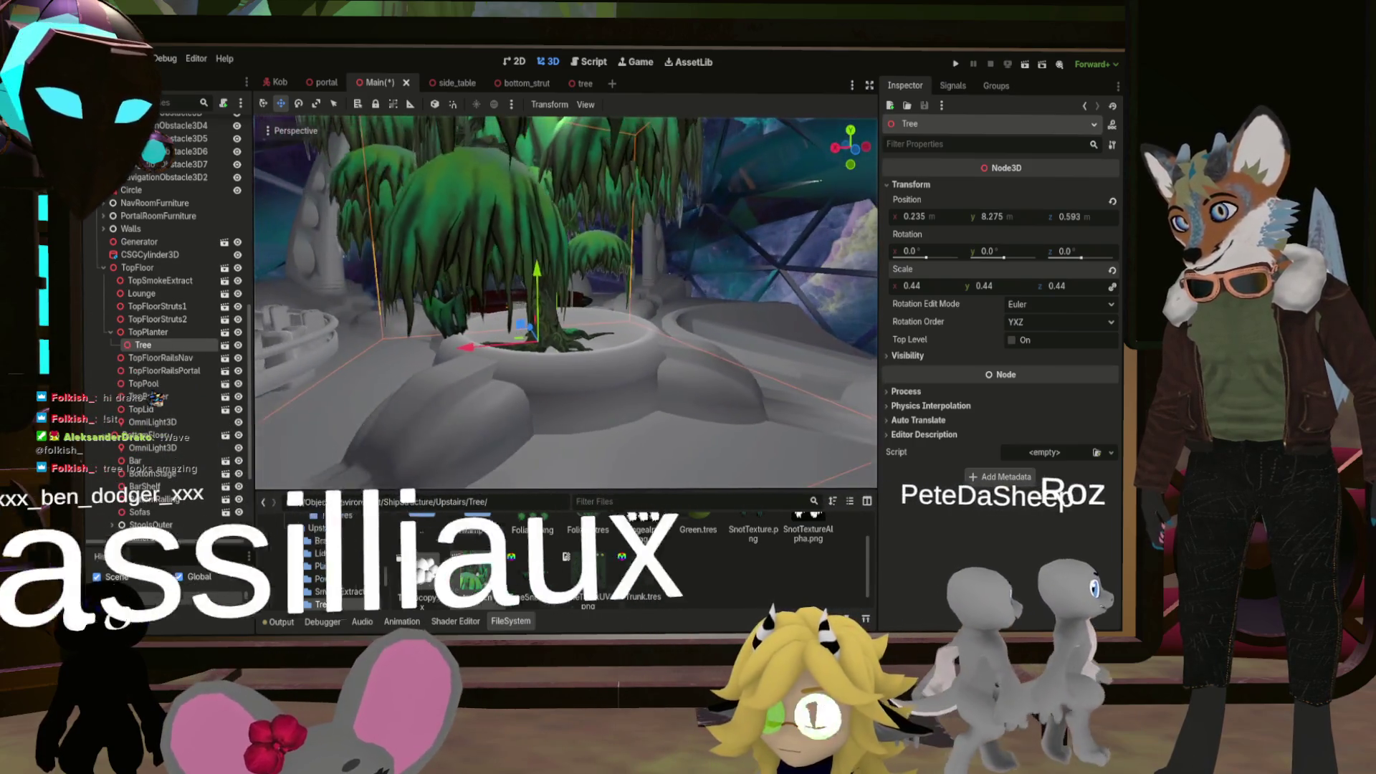
{"action": "scroll", "coordinate": [566, 301], "scroll_direction": "up", "scroll_amount": 5}
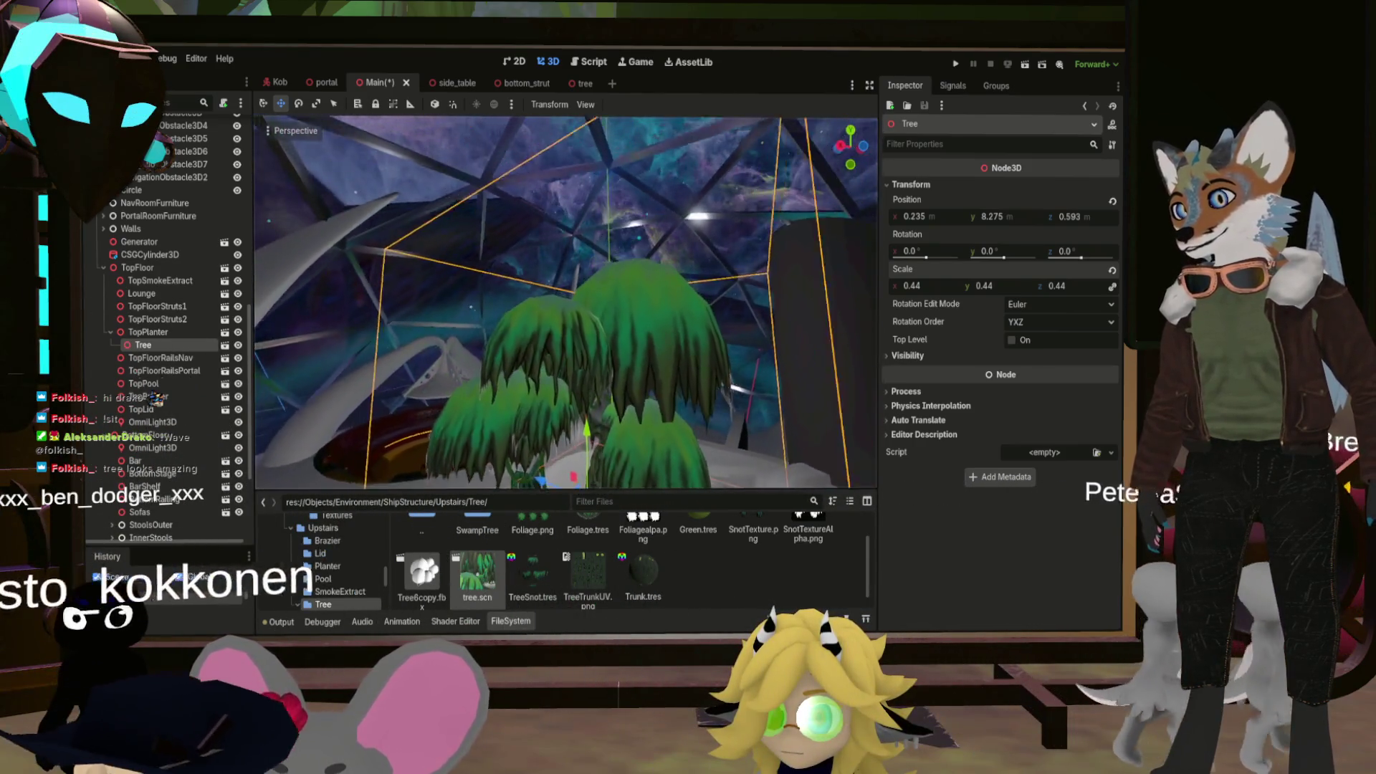
{"action": "scroll", "coordinate": [566, 301], "scroll_direction": "down", "scroll_amount": 3}
Raise the tree's scale to 0.505, then orbit and deselect it to check the fit
{"action": "left_click_drag", "start_coordinate": [993, 287], "coordinate": [1025, 287]}
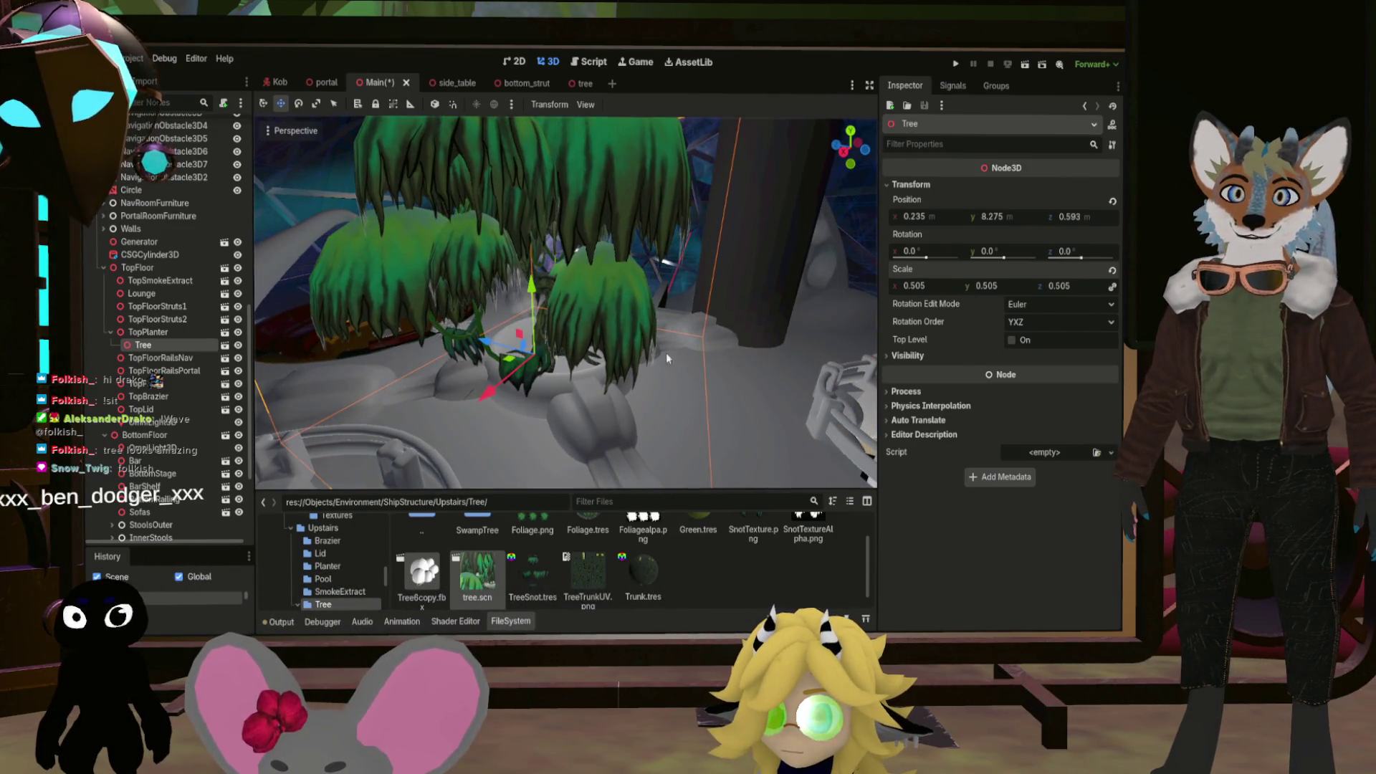
{"action": "scroll", "coordinate": [667, 358], "scroll_direction": "up", "scroll_amount": 5}
{"action": "mouse_move", "coordinate": [566, 301]}
{"action": "left_mouse_down"}
{"action": "mouse_move", "coordinate": [316, 301]}
{"action": "mouse_move", "coordinate": [287, 244]}
{"action": "mouse_move", "coordinate": [344, 301]}
{"action": "mouse_move", "coordinate": [416, 301]}
{"action": "left_mouse_up"}
{"action": "left_click", "coordinate": [576, 367]}
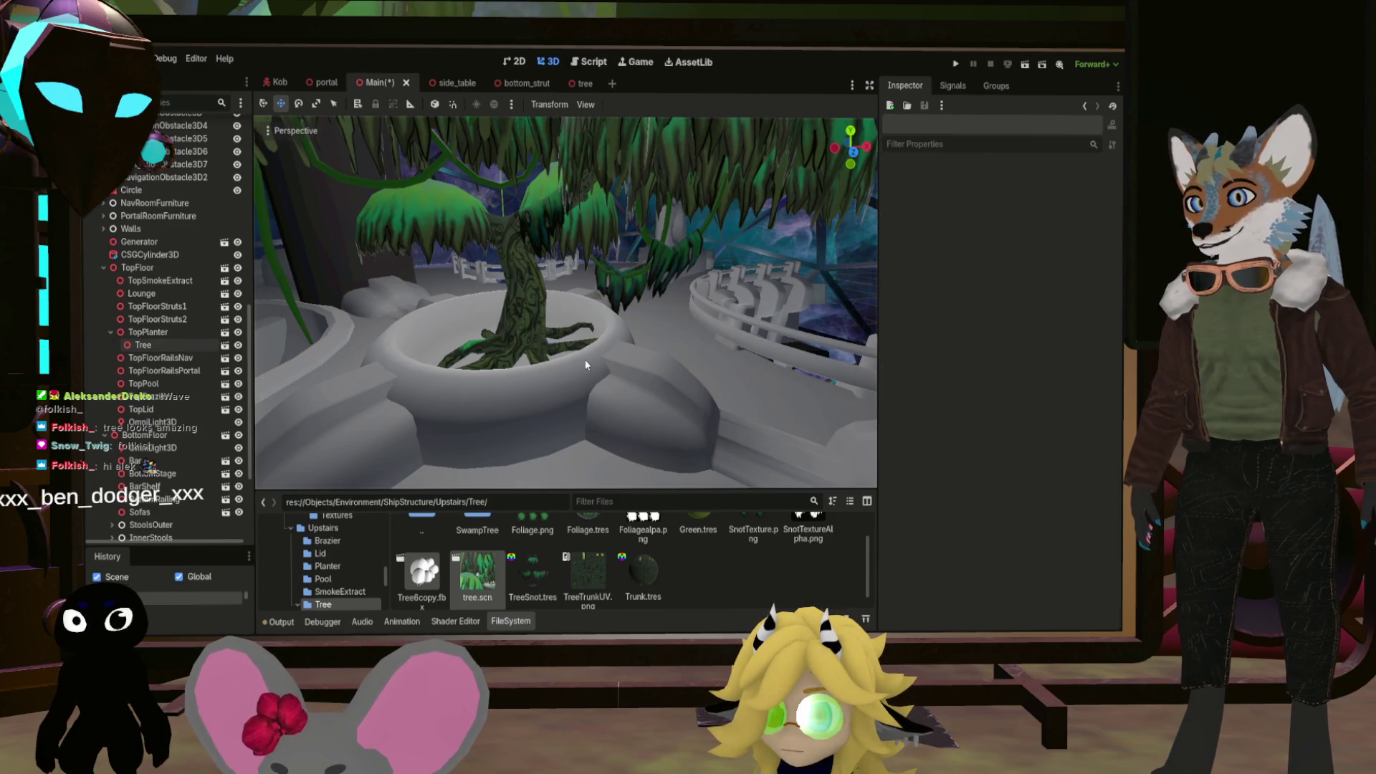
Select the Tree node under TopPlanter for transform editing
{"action": "left_click", "coordinate": [161, 347]}
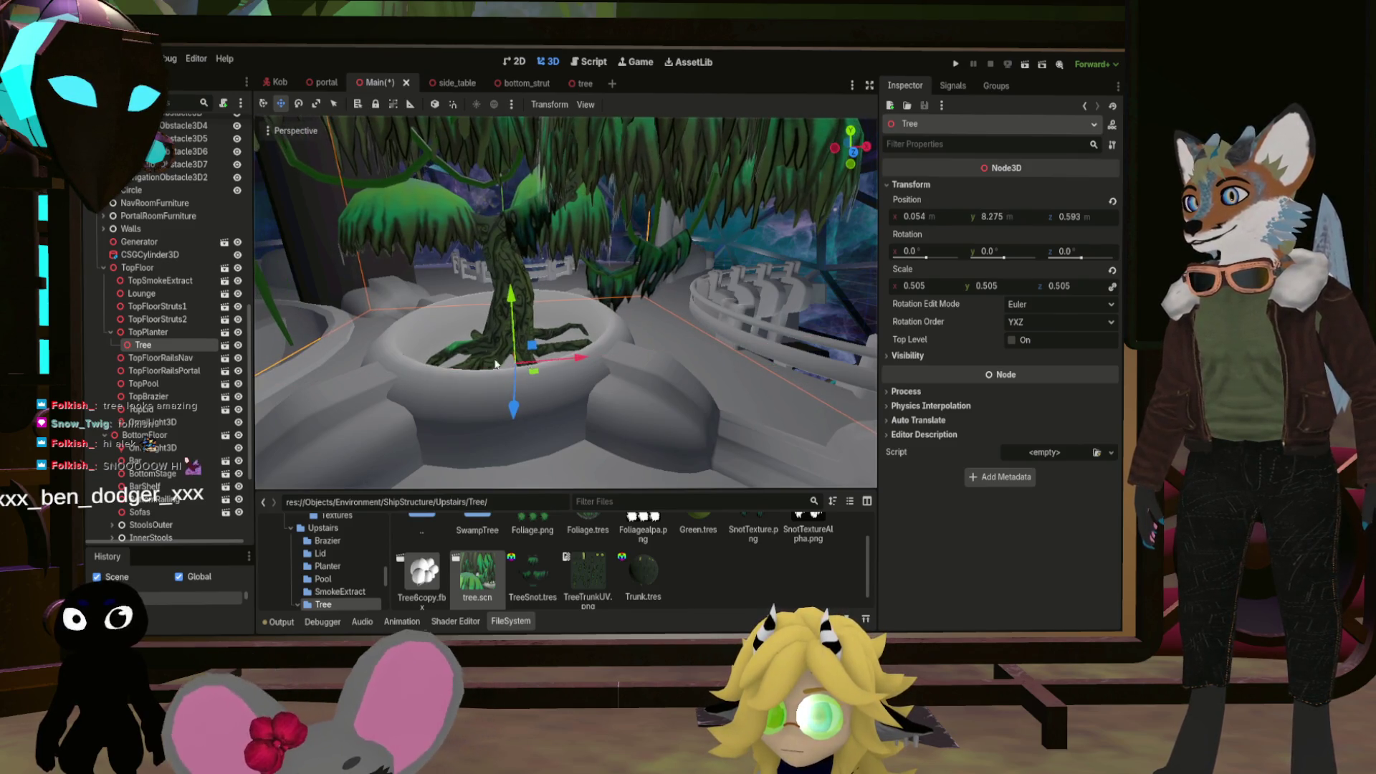
{"action": "scroll", "coordinate": [529, 363], "scroll_direction": "up", "scroll_amount": 5}
{"action": "scroll", "coordinate": [566, 301], "scroll_direction": "down", "scroll_amount": 5}
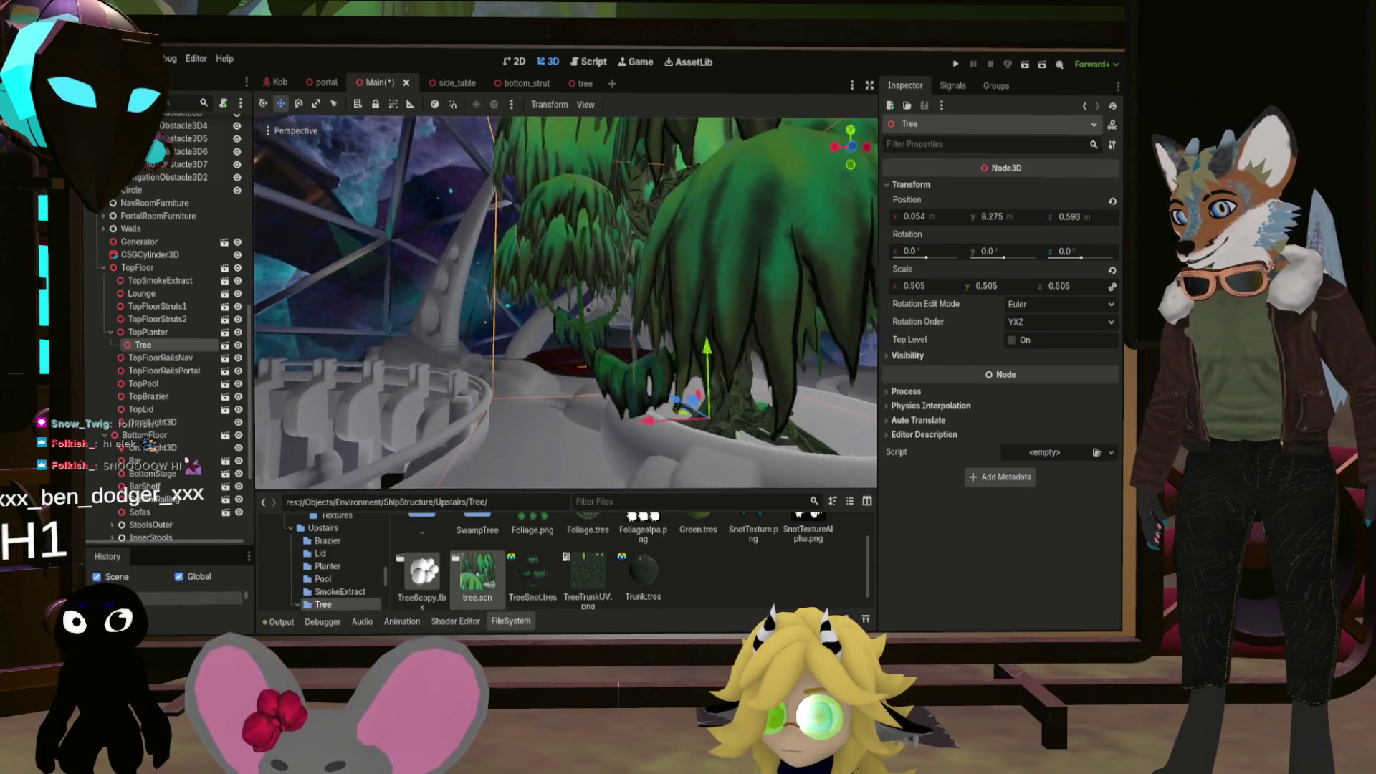
{"action": "scroll", "coordinate": [674, 403], "scroll_direction": "down", "scroll_amount": 2}
{"action": "left_click", "coordinate": [746, 410]}
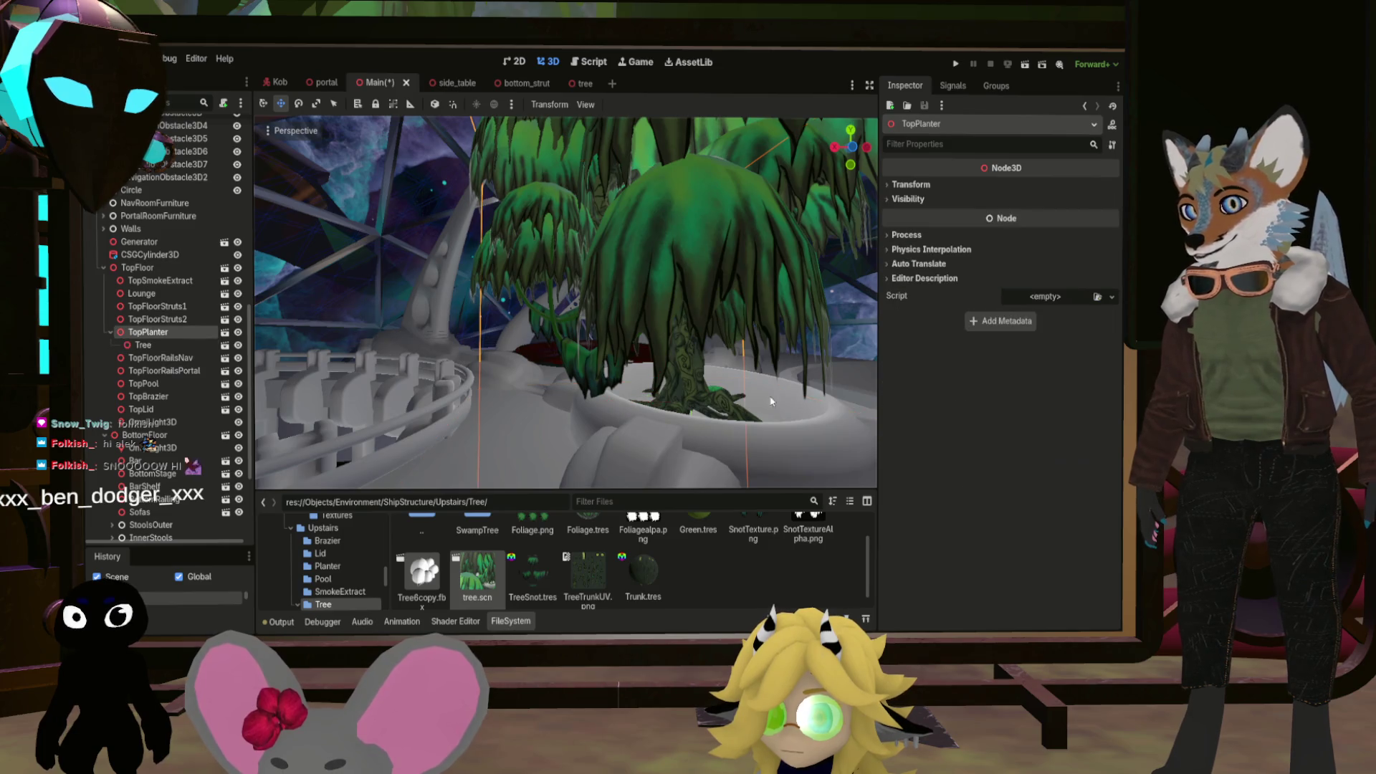
{"action": "left_click", "coordinate": [143, 344]}
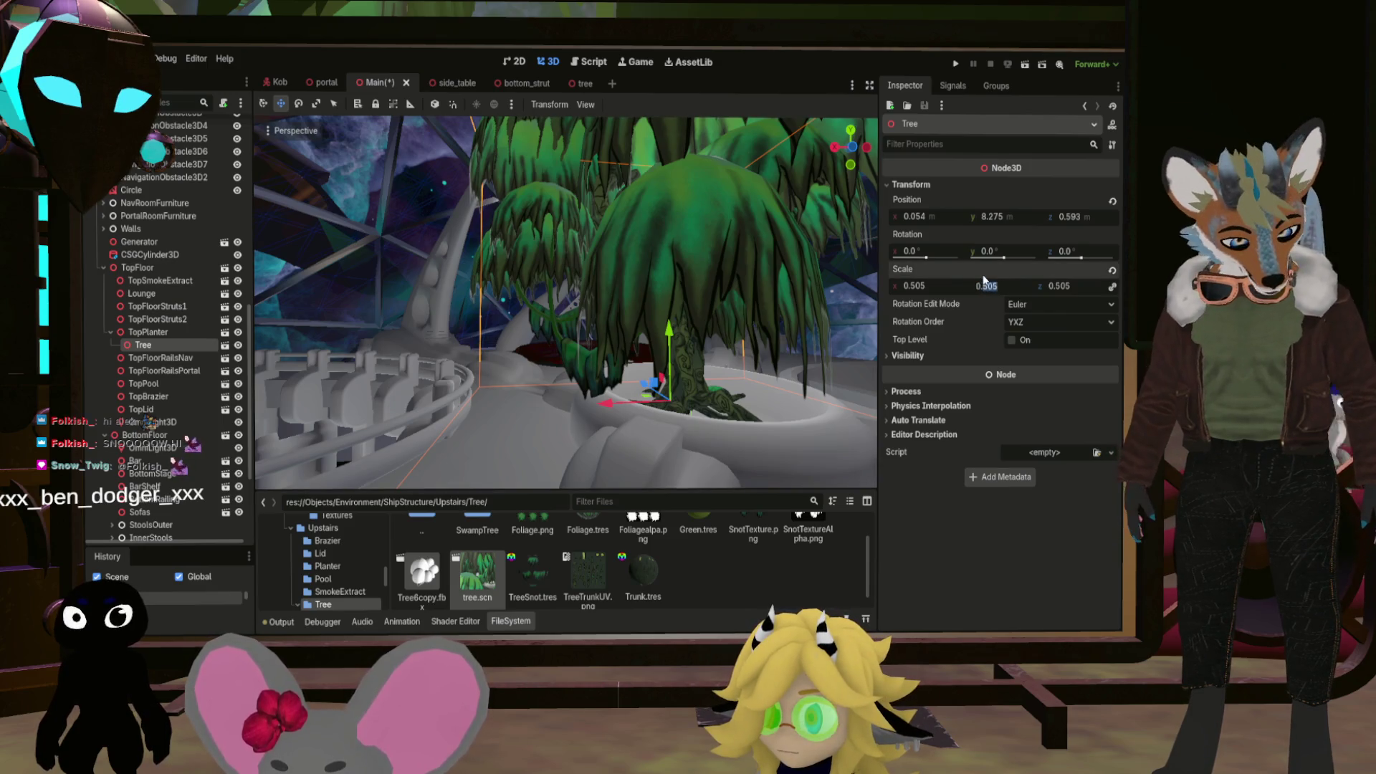
Fly the view to the planter and turn the tree 48.5° around Y
{"action": "key", "text": "e"}
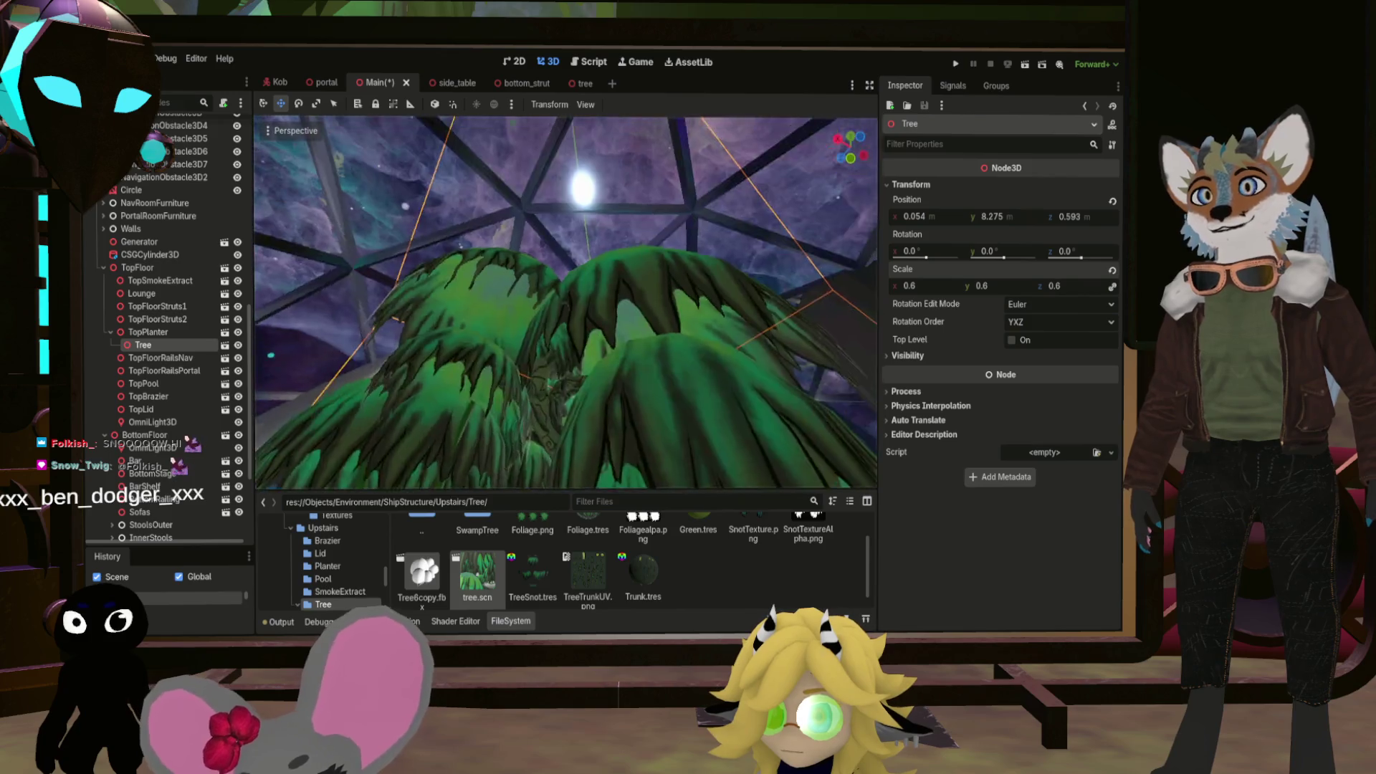
{"action": "key", "text": "e"}
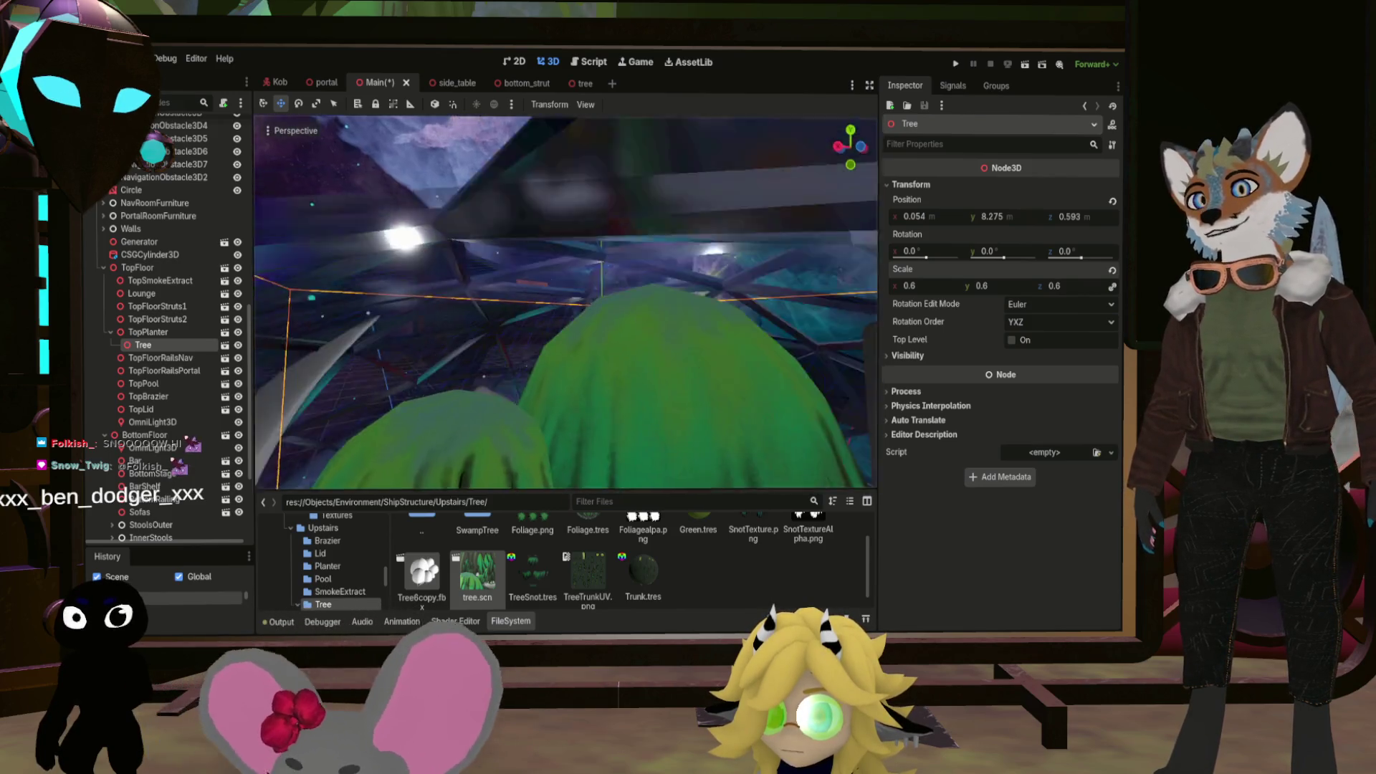
{"action": "key", "text": "s"}
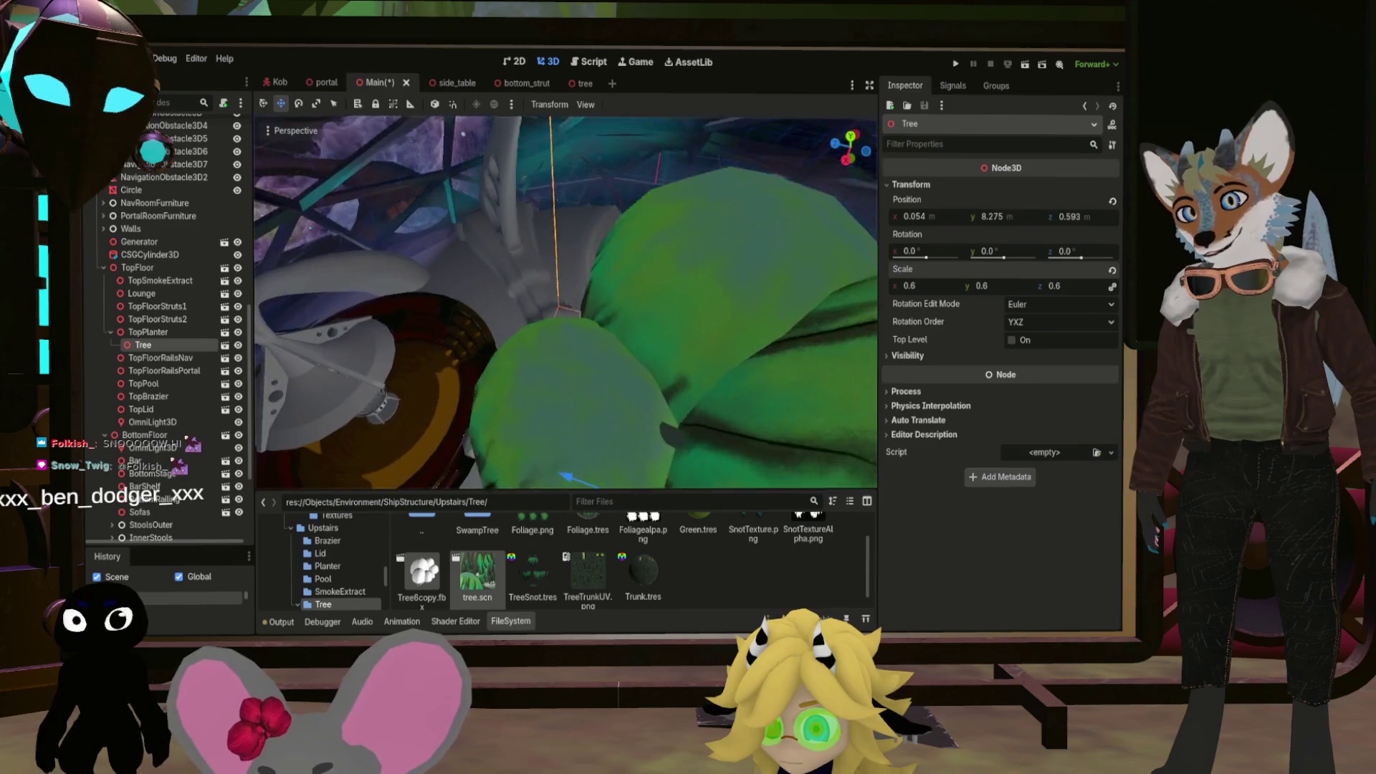
{"action": "key", "text": "w"}
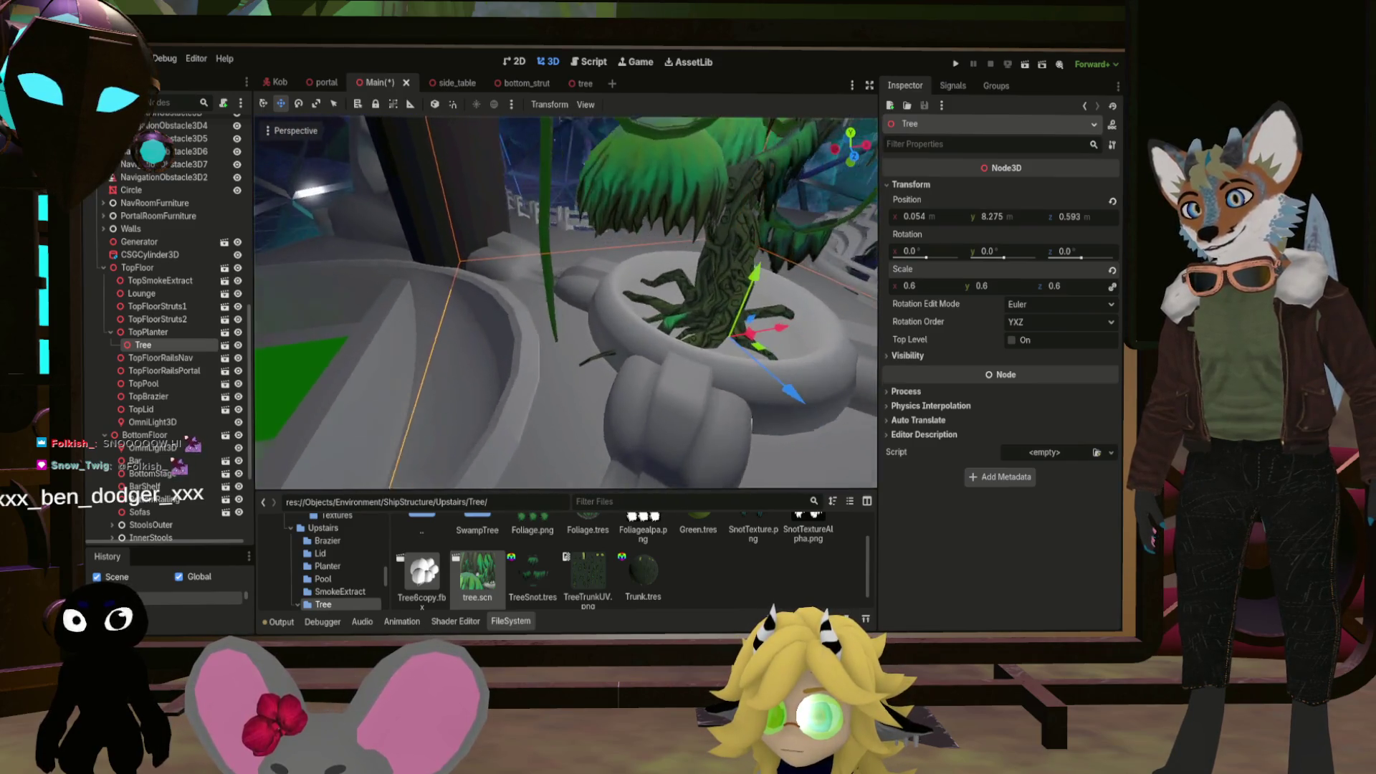
{"action": "key", "text": "q"}
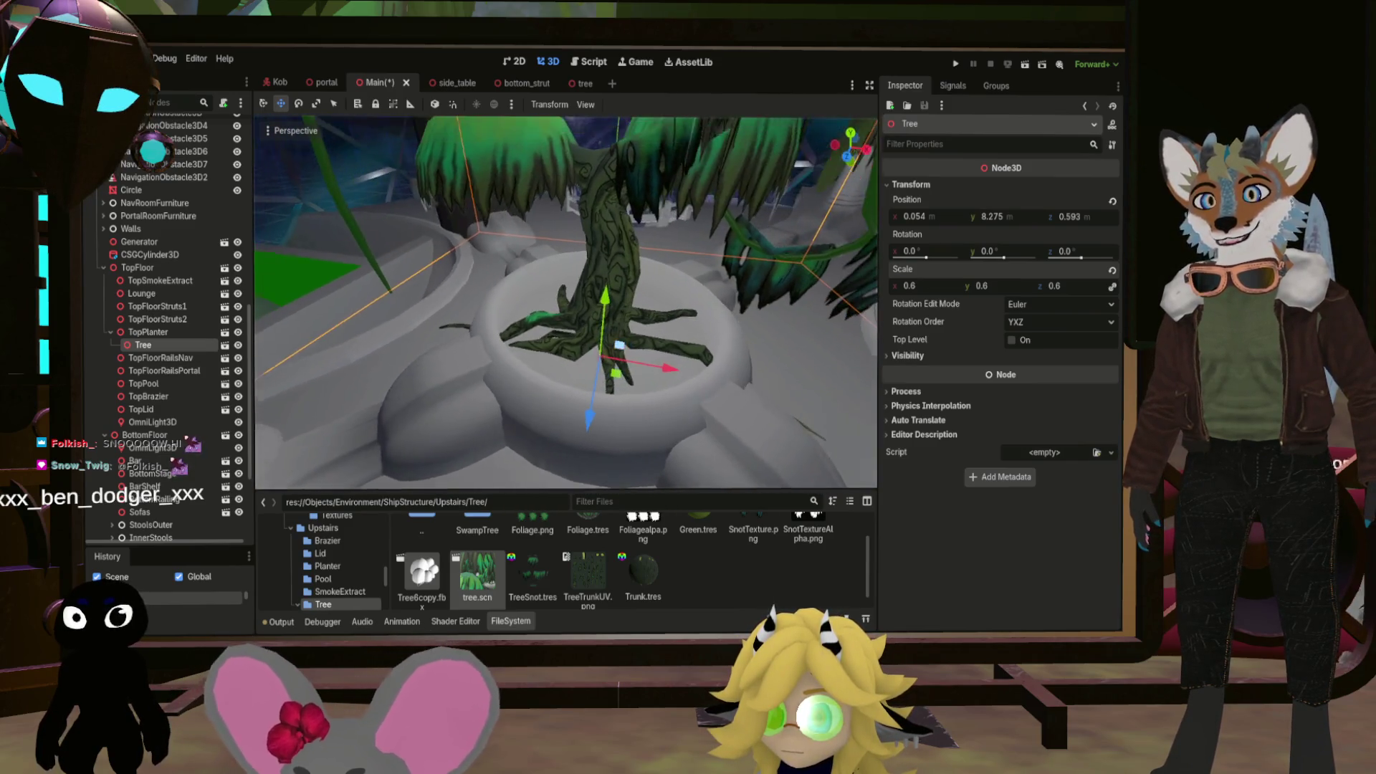
{"action": "key", "text": "a"}
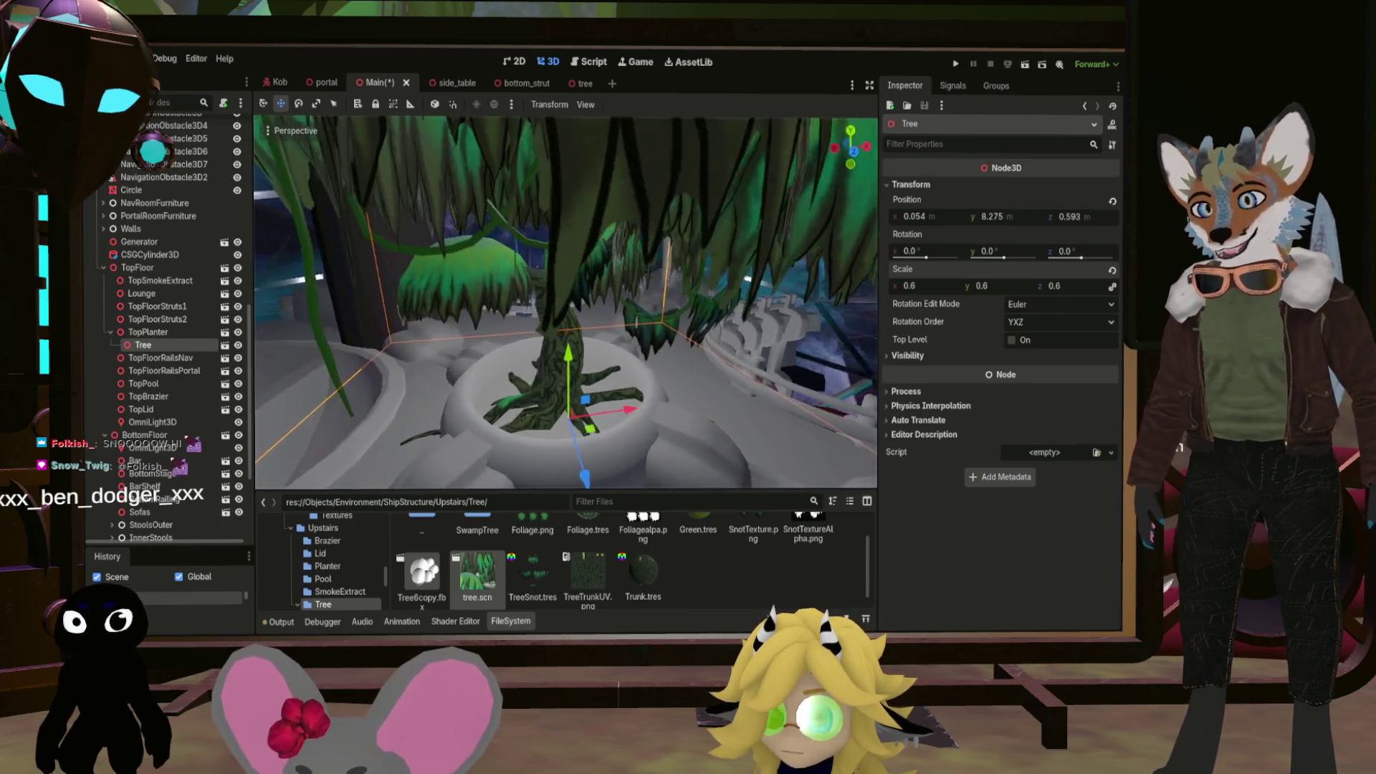
{"action": "left_click_drag", "start_coordinate": [985, 258], "coordinate": [1024, 258]}
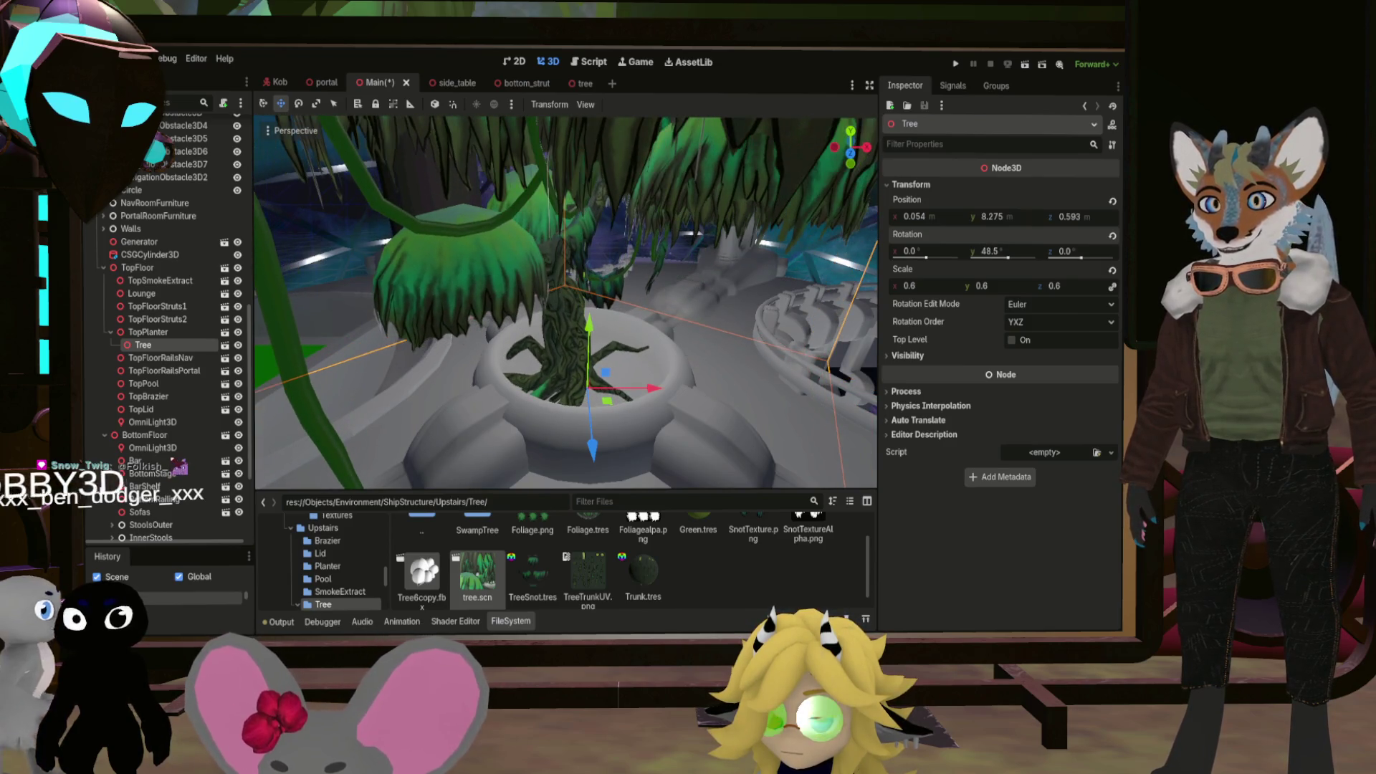
Fly around to view the whole turned tree in the planter, then reselect it
{"action": "key", "text": "w"}
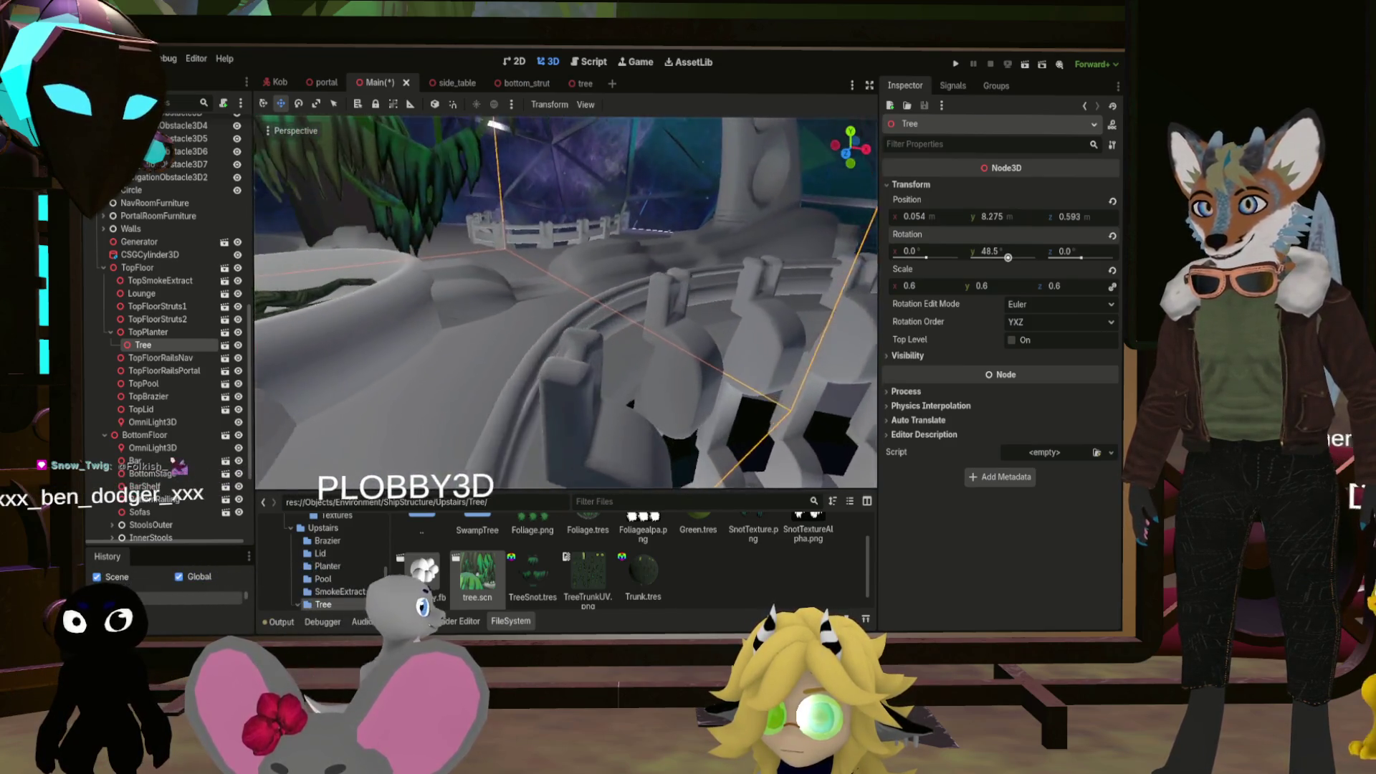
{"action": "key", "text": "s"}
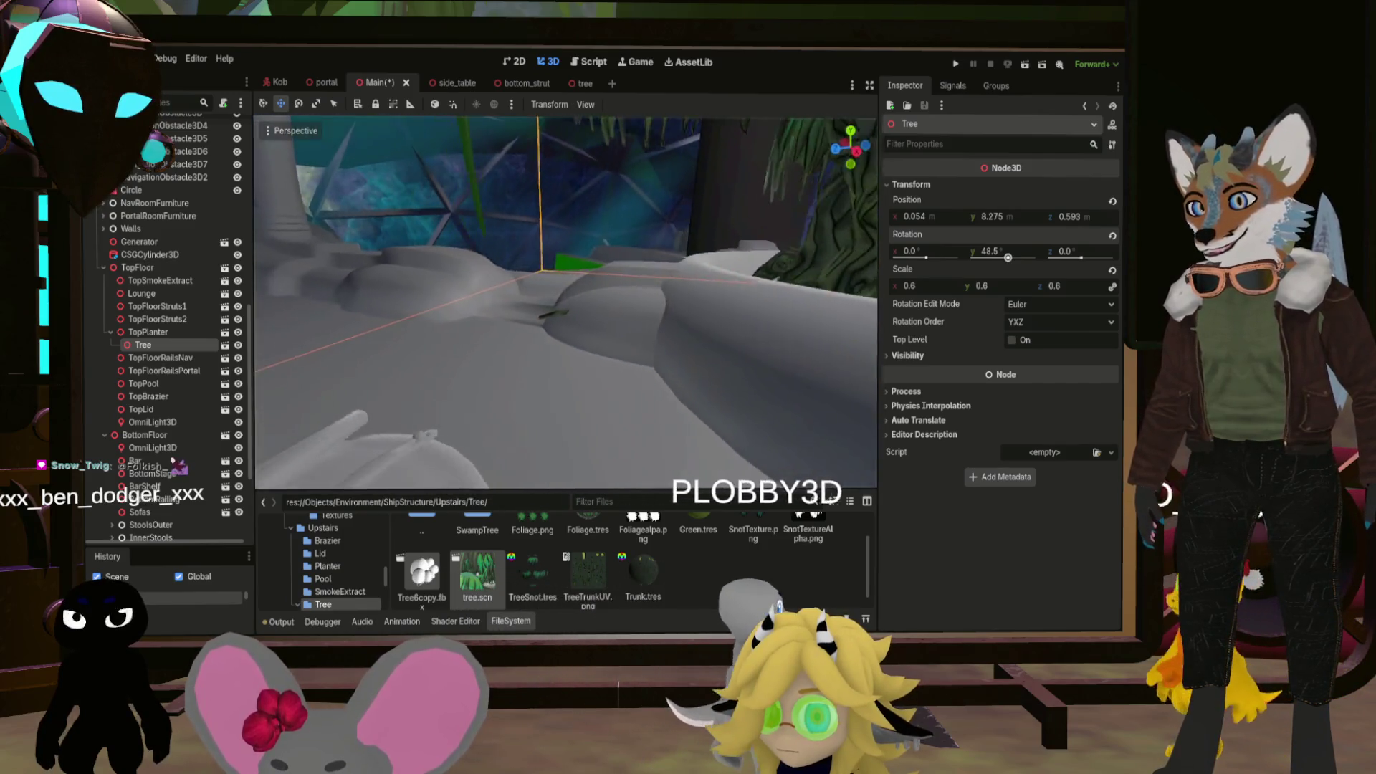
{"action": "key", "text": "s"}
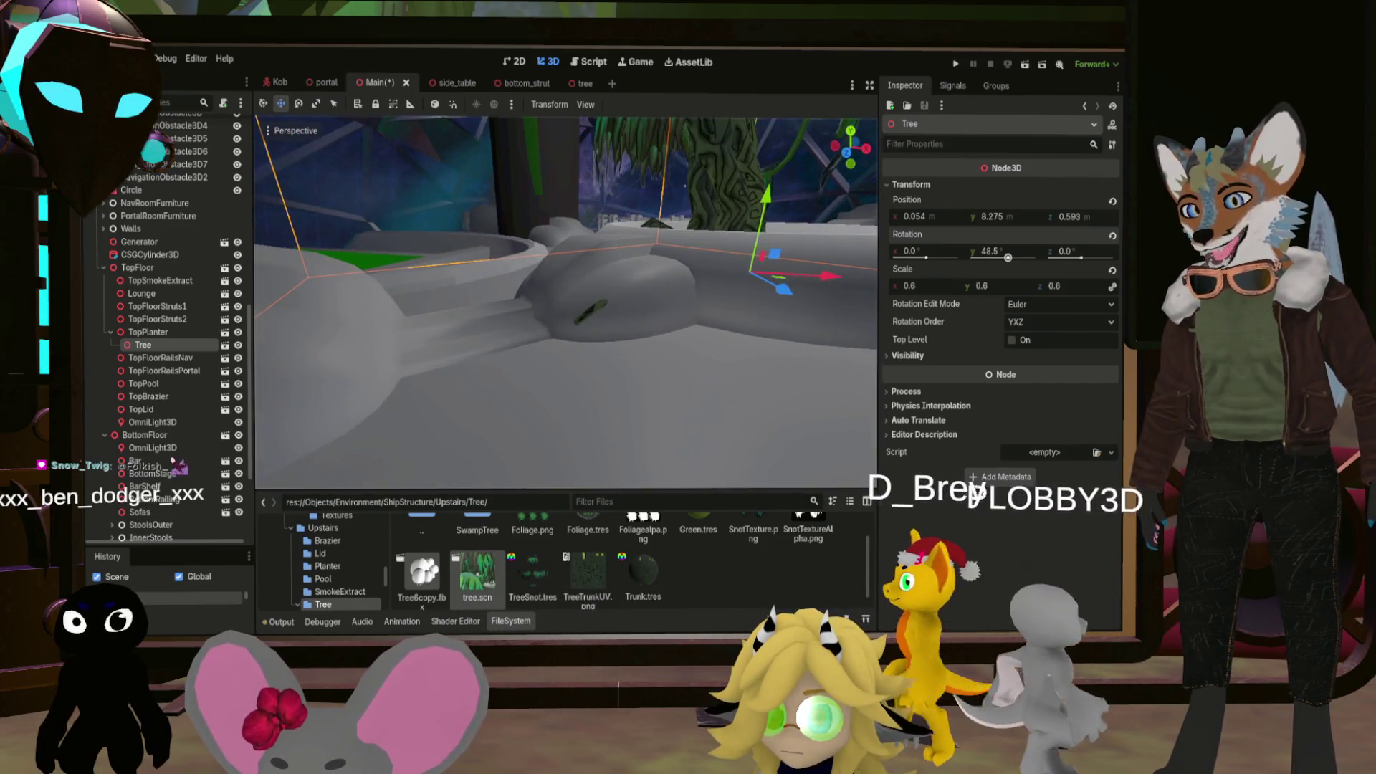
{"action": "key", "text": "w"}
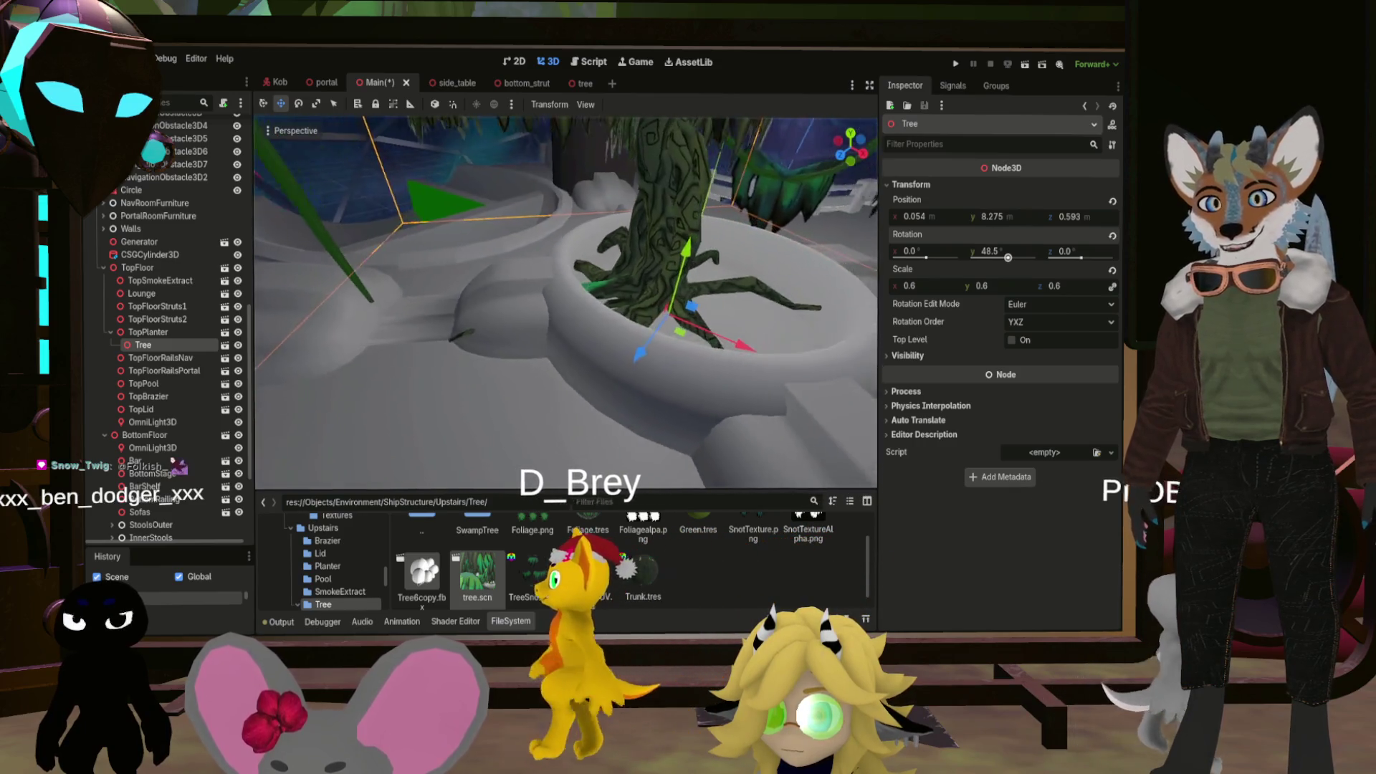
{"action": "left_click", "coordinate": [673, 347]}
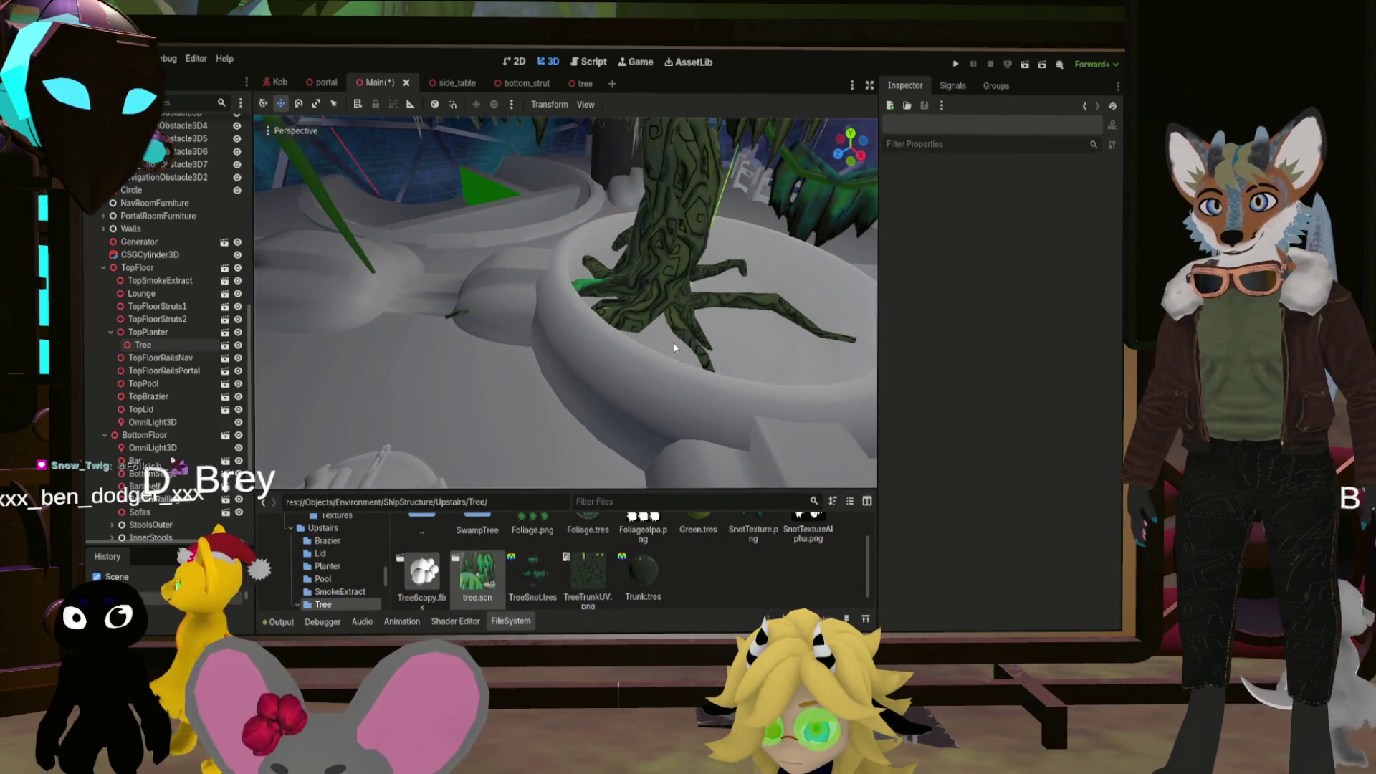
{"action": "left_click", "coordinate": [664, 296]}
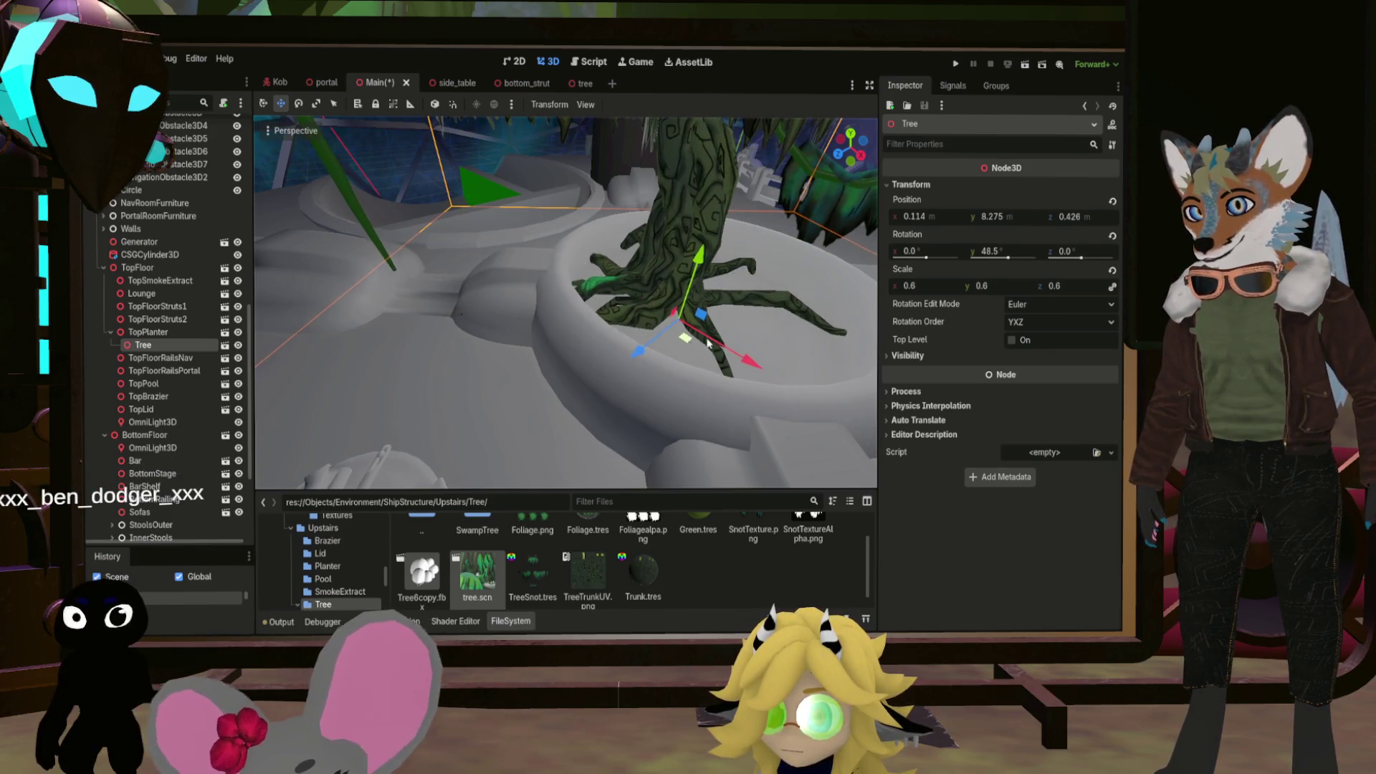
Nudge the tree down to 0.118, 8.18, 0.444 in the planter and save Main with Ctrl+S
{"action": "left_click_drag", "start_coordinate": [709, 344], "coordinate": [714, 347]}
{"action": "key", "text": "s"}
{"action": "mouse_move", "coordinate": [428, 223]}
{"action": "left_mouse_down"}
{"action": "mouse_move", "coordinate": [534, 131]}
{"action": "mouse_move", "coordinate": [577, 176]}
{"action": "mouse_move", "coordinate": [565, 322]}
{"action": "mouse_move", "coordinate": [545, 305]}
{"action": "mouse_move", "coordinate": [588, 319]}
{"action": "mouse_move", "coordinate": [545, 280]}
{"action": "mouse_move", "coordinate": [559, 308]}
{"action": "mouse_move", "coordinate": [574, 294]}
{"action": "mouse_move", "coordinate": [678, 296]}
{"action": "left_mouse_up"}
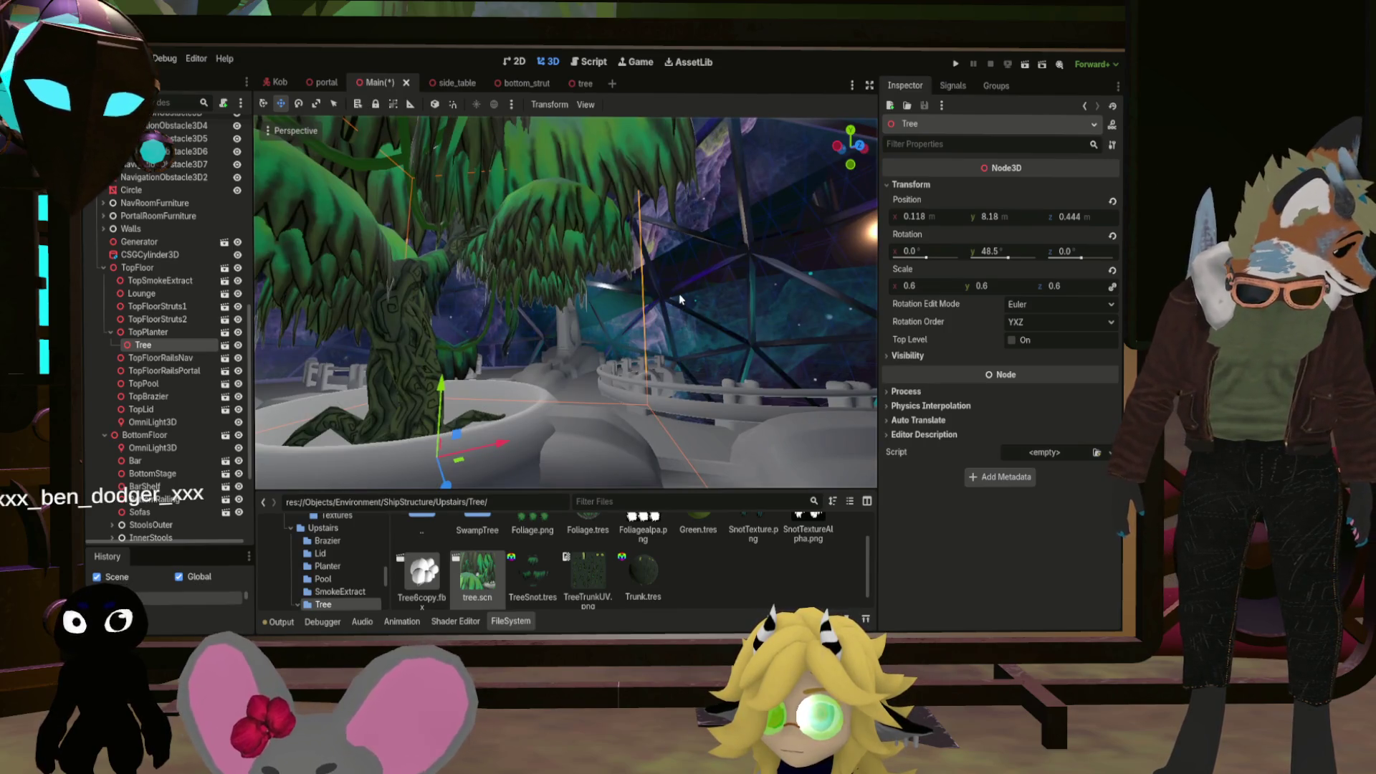
{"action": "key", "text": "ctrl+s"}
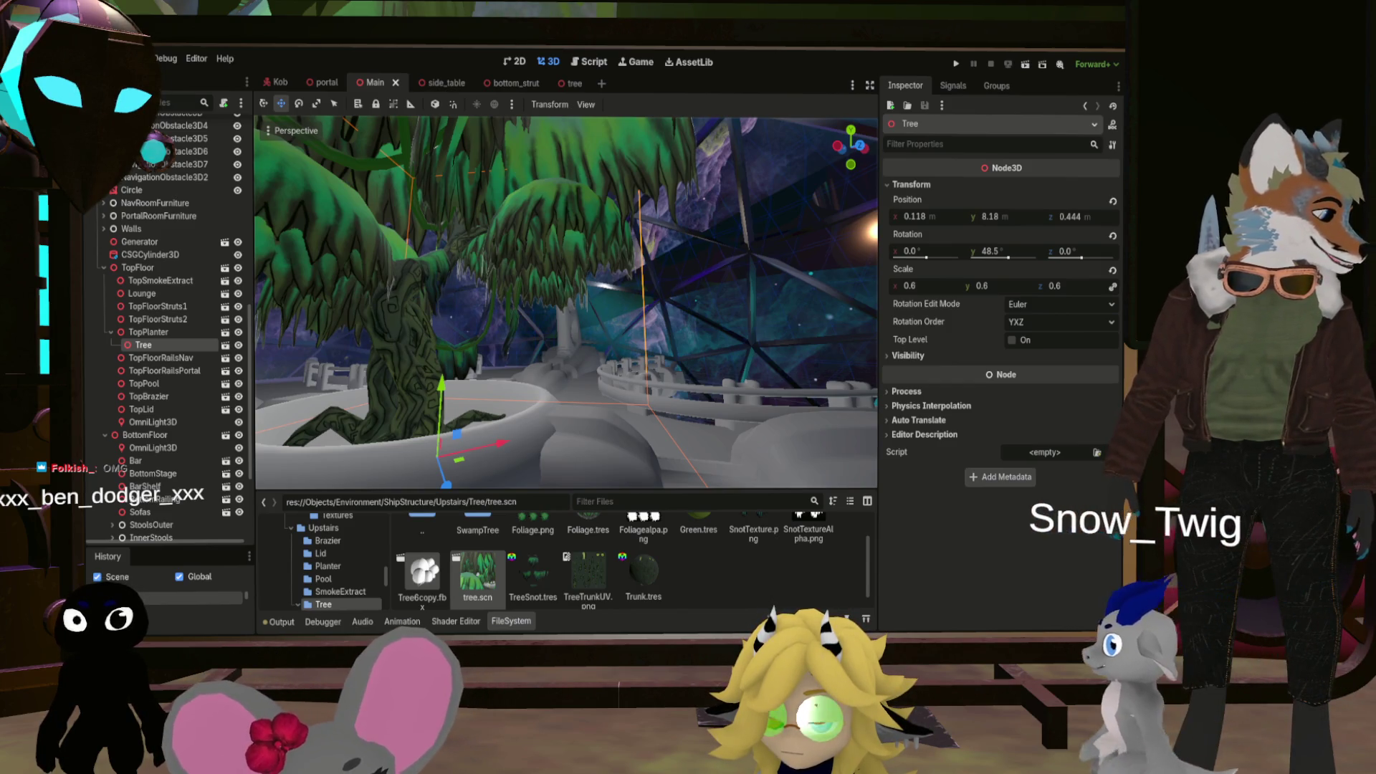
{"action": "scroll", "coordinate": [780, 403], "scroll_direction": "up", "scroll_amount": 3}
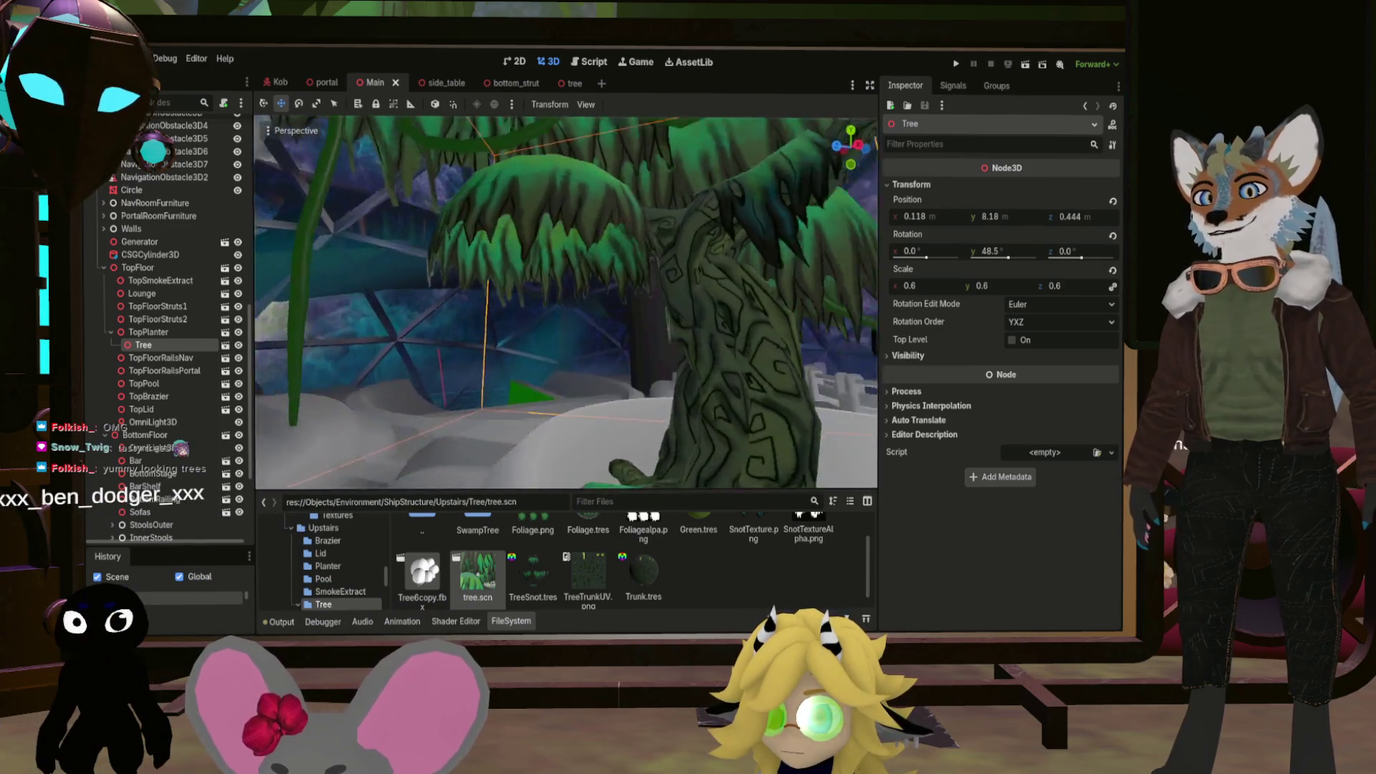
{"action": "scroll", "coordinate": [567, 301], "scroll_direction": "up", "scroll_amount": 3}
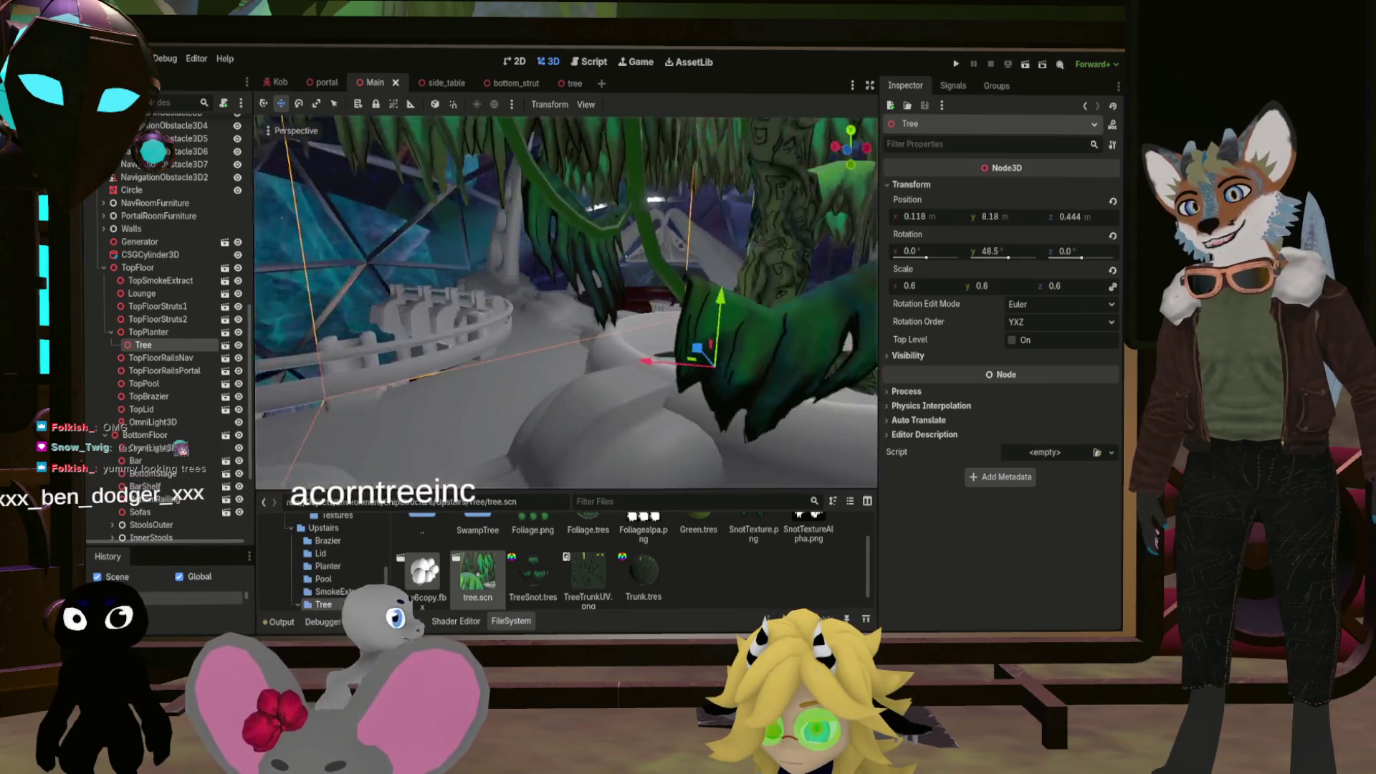
{"action": "scroll", "coordinate": [567, 301], "scroll_direction": "up", "scroll_amount": 2}
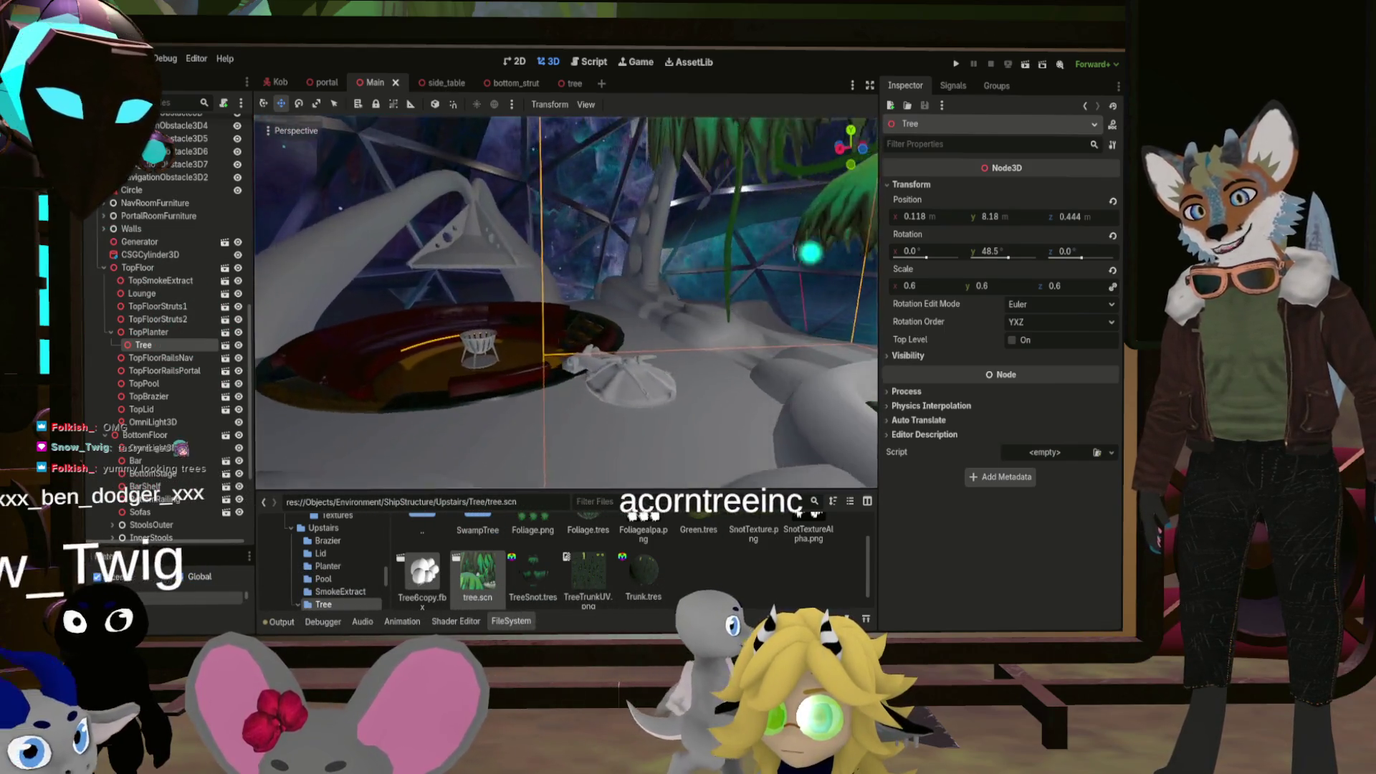
{"action": "scroll", "coordinate": [566, 301], "scroll_direction": "up", "scroll_amount": 2}
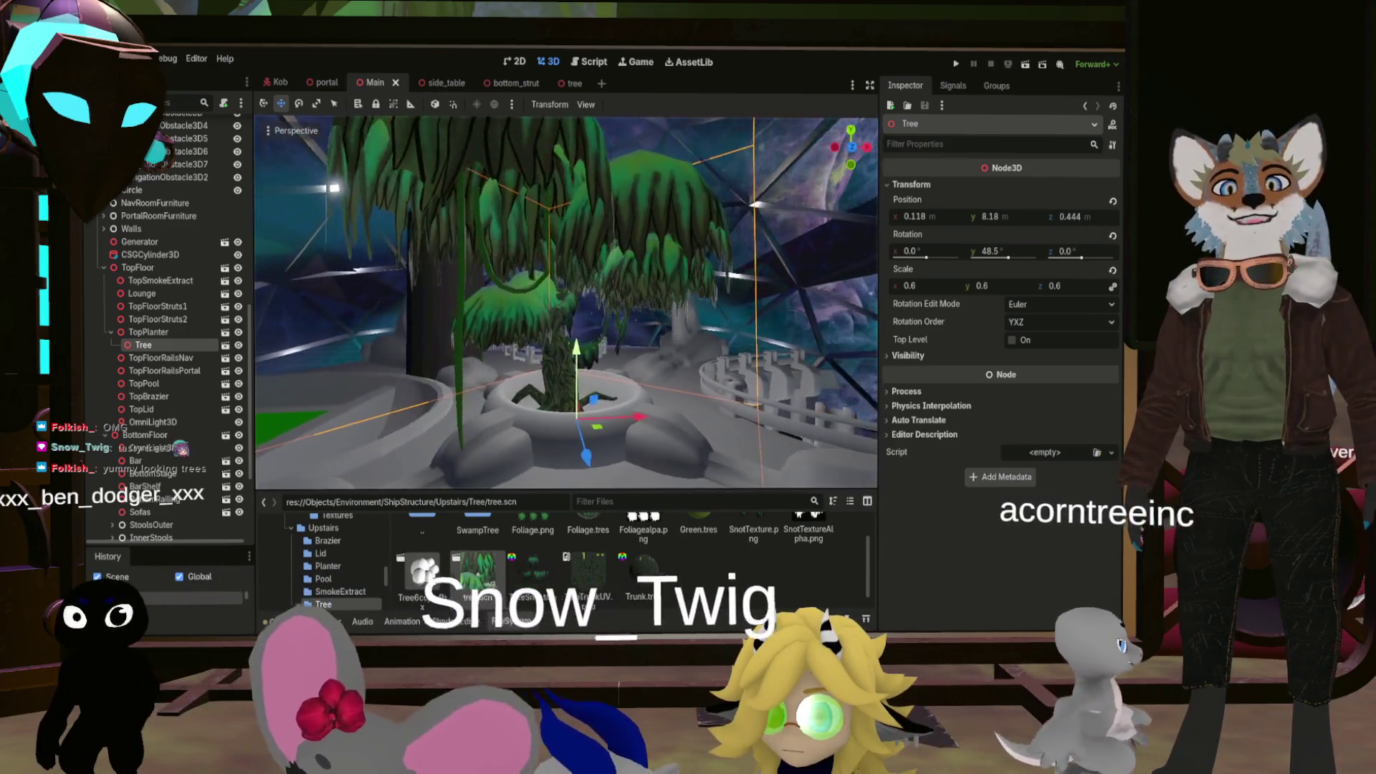
{"action": "scroll", "coordinate": [566, 301], "scroll_direction": "up", "scroll_amount": 3}
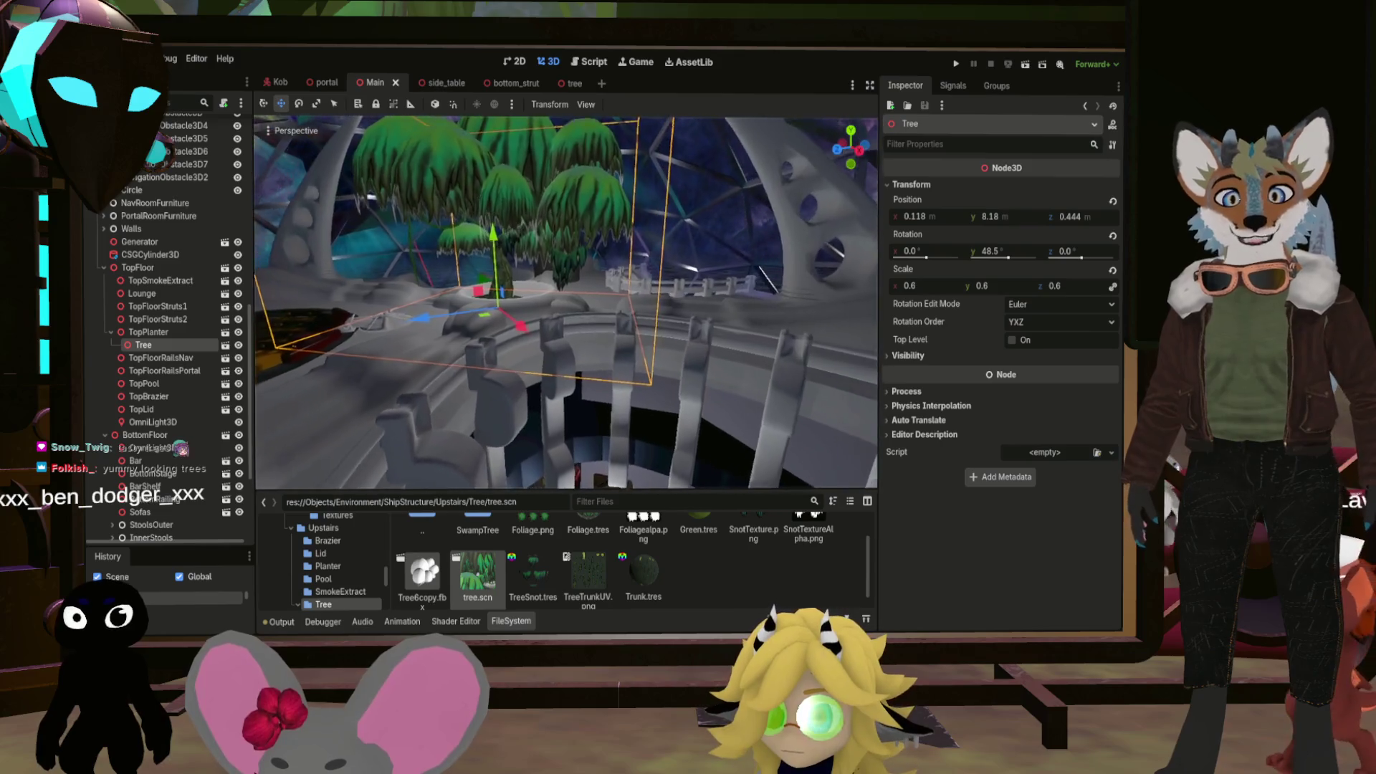
{"action": "key", "text": "w"}
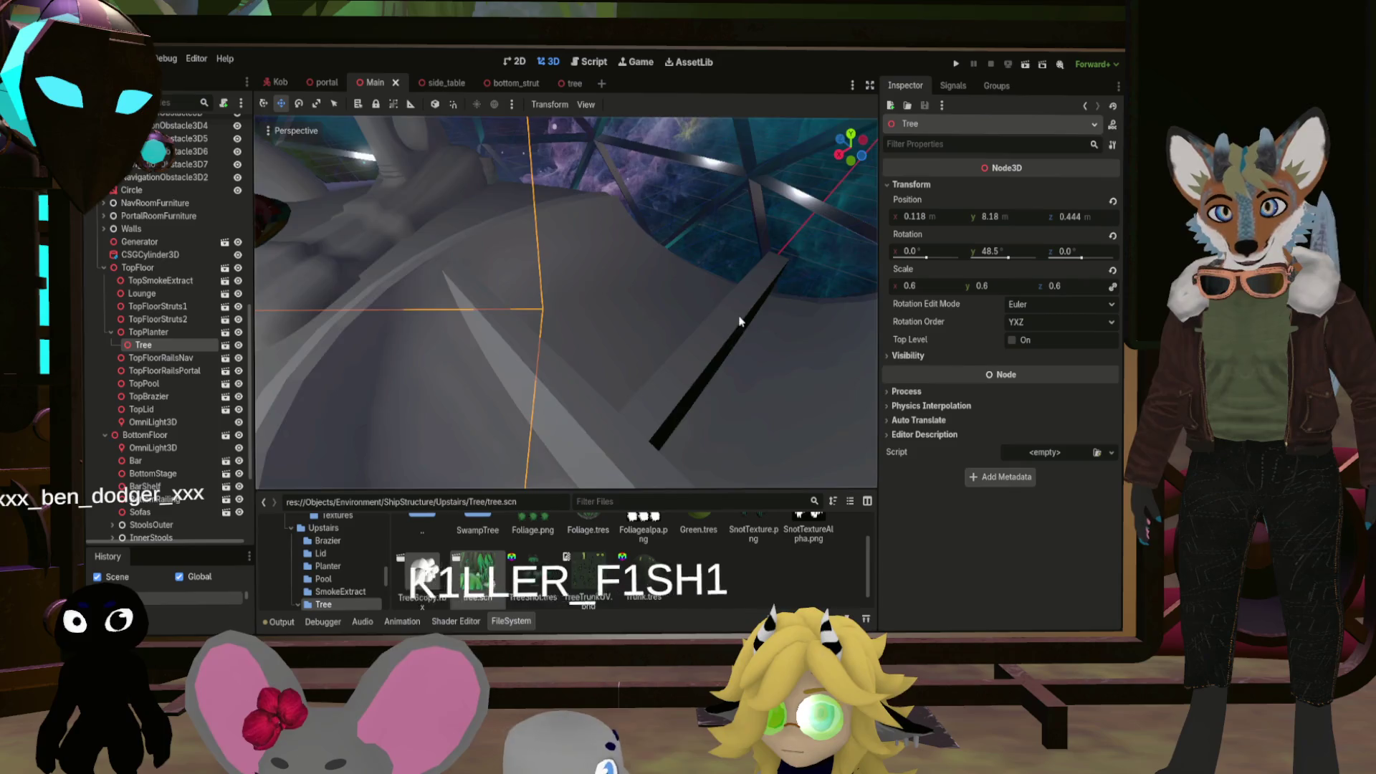
Frame the tree in its planter, then save and run the project with F5
{"action": "key", "text": "f"}
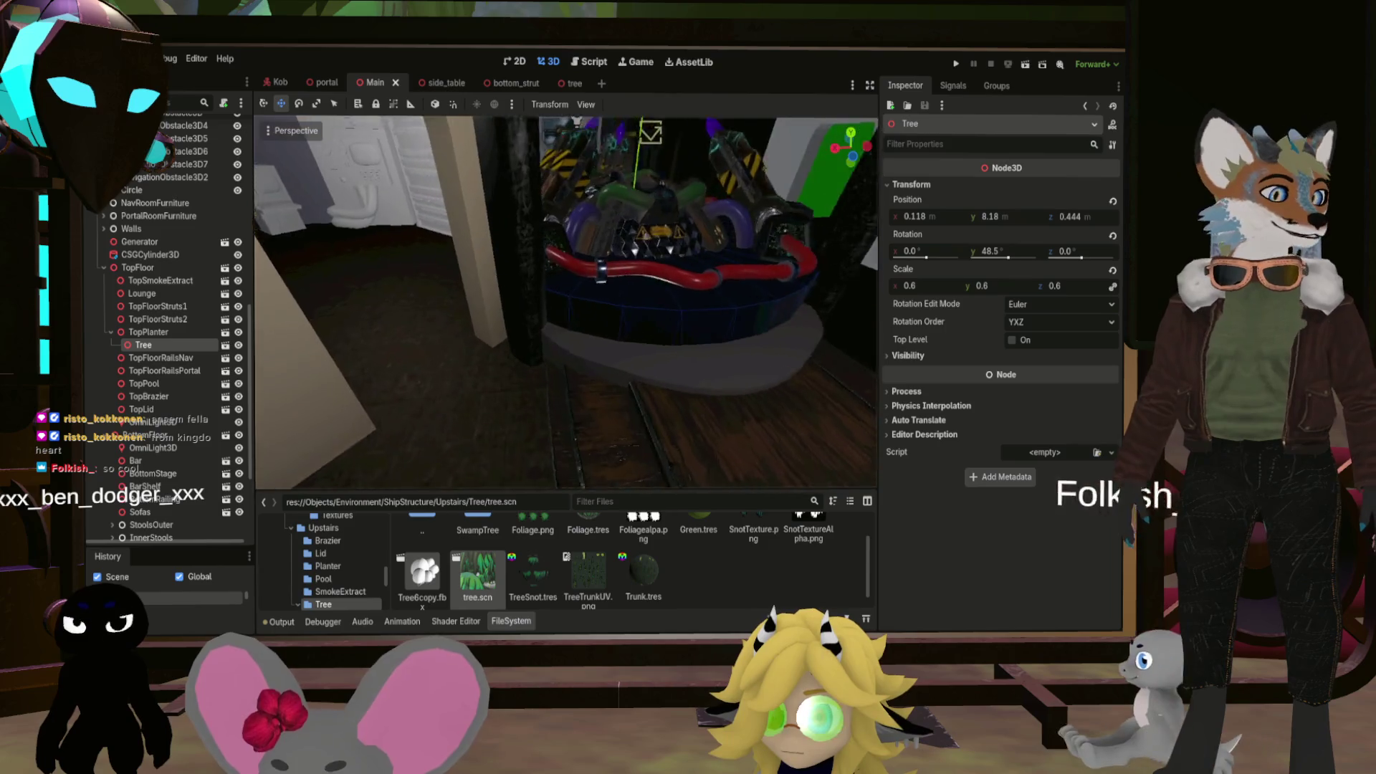
{"action": "key", "text": "f"}
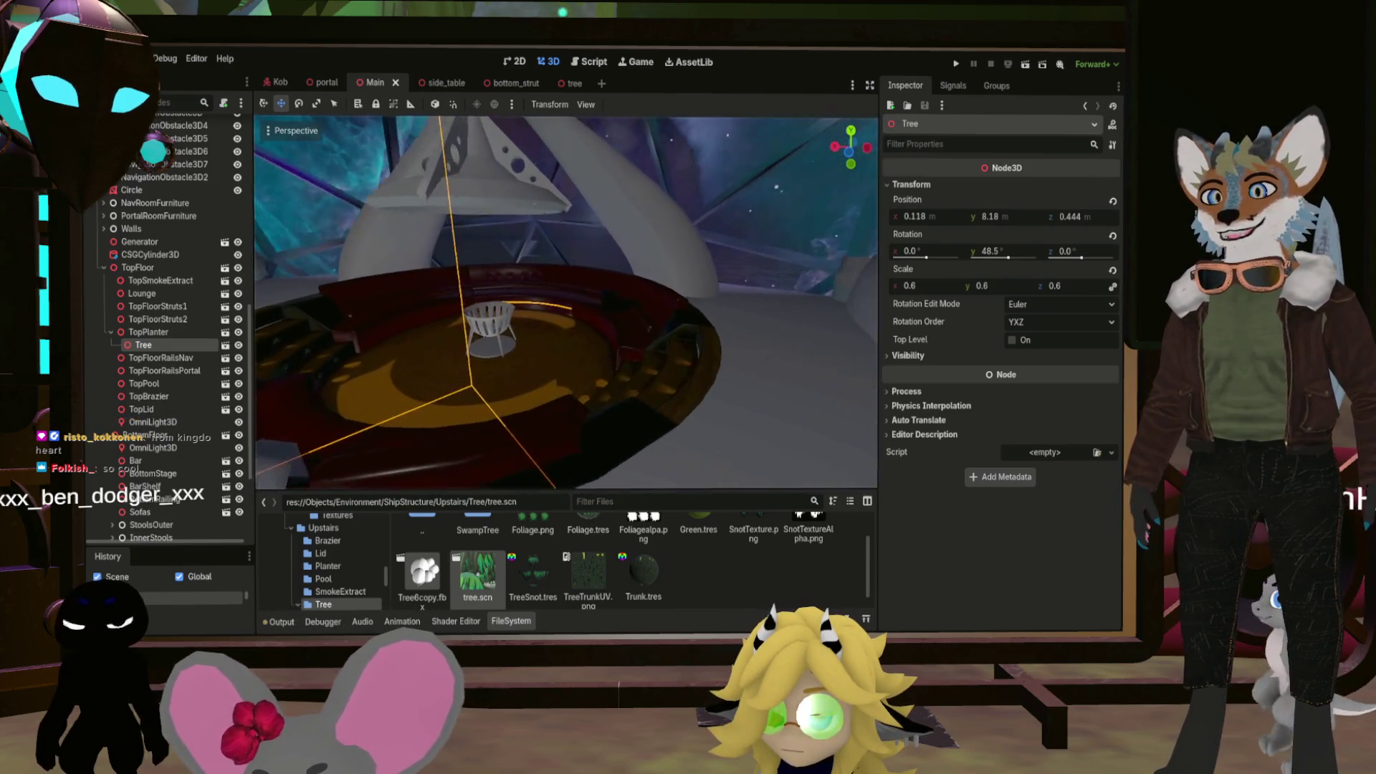
{"action": "key", "text": "f"}
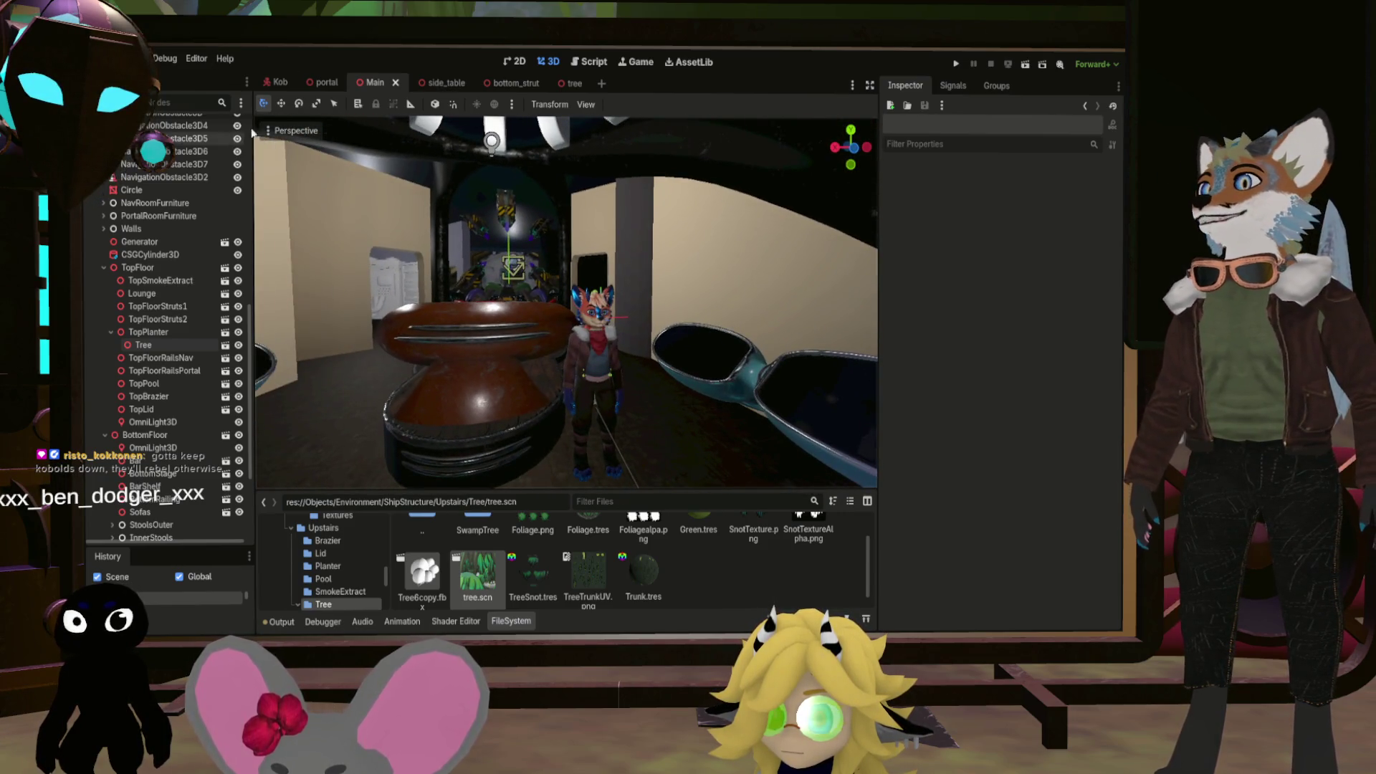
{"action": "key", "text": "F5"}
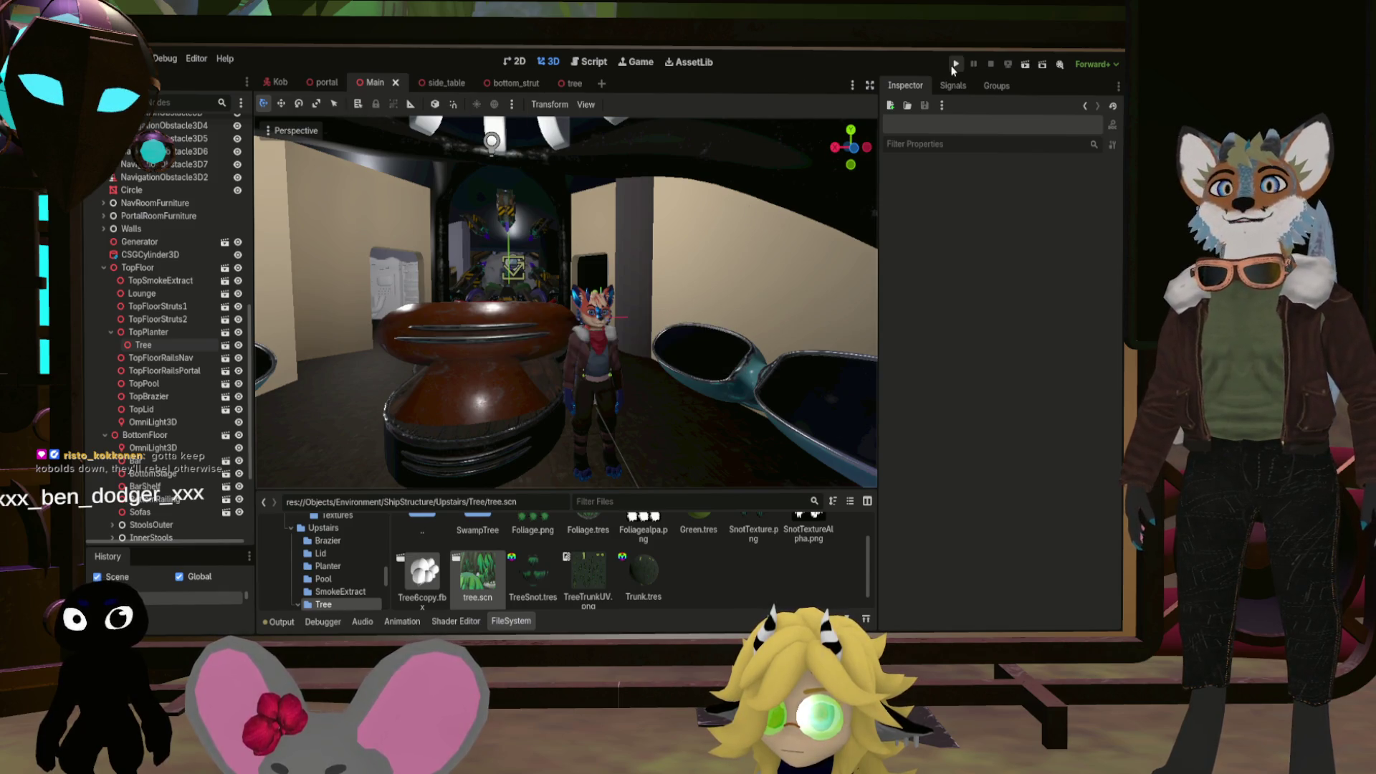